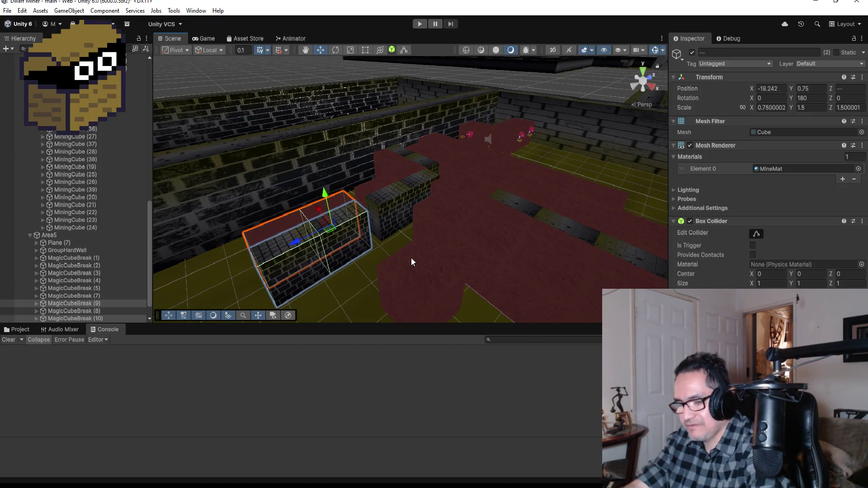
# Vertex-snap and duplicate the wall blocks, sliding copies MagicCubeBreak (11) and (12) along the Area5 corridor
pyautogui.press('v')
pyautogui.scroll(-6, 380, 244)
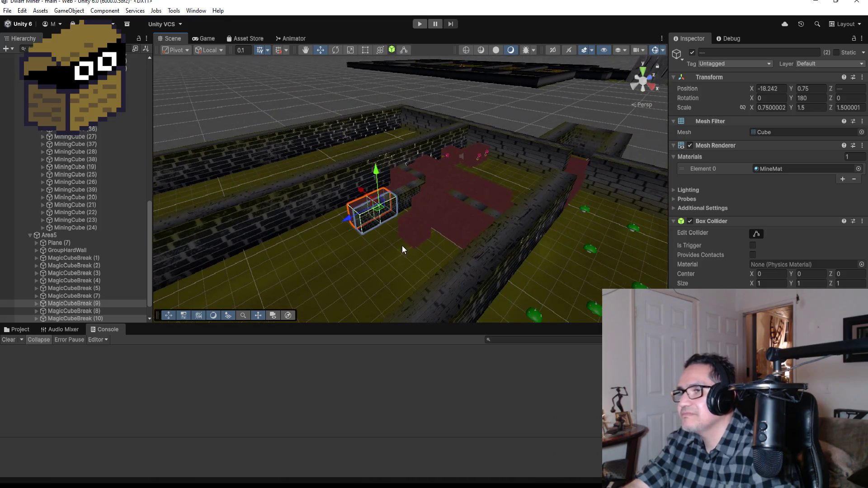
pyautogui.scroll(-1, 402, 245)
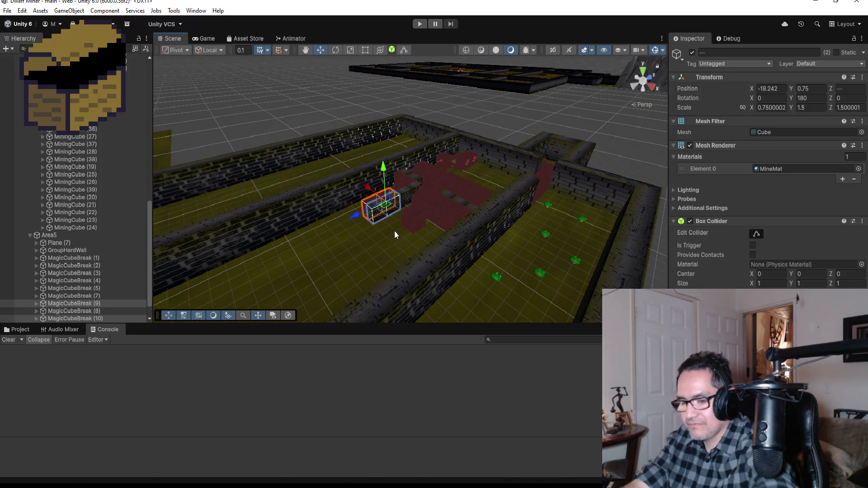
pyautogui.hotkey('ctrl', 'd')
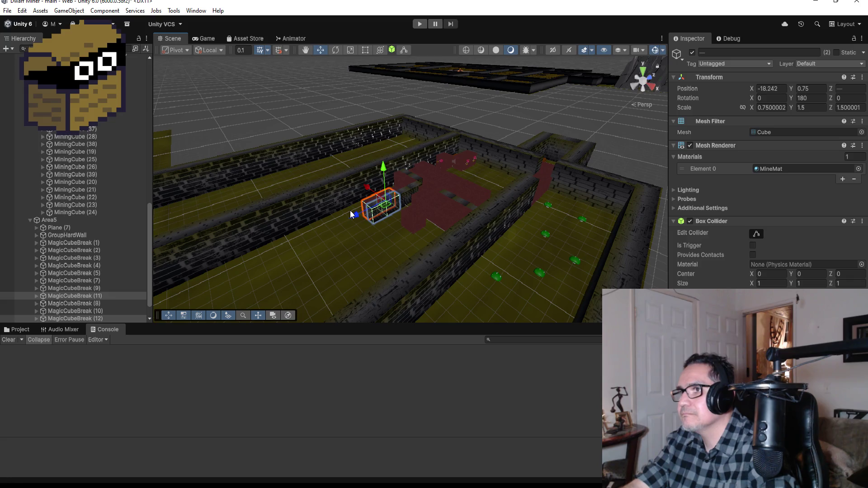
pyautogui.keyDown('shift'); pyautogui.click(350, 210); pyautogui.keyUp('shift')
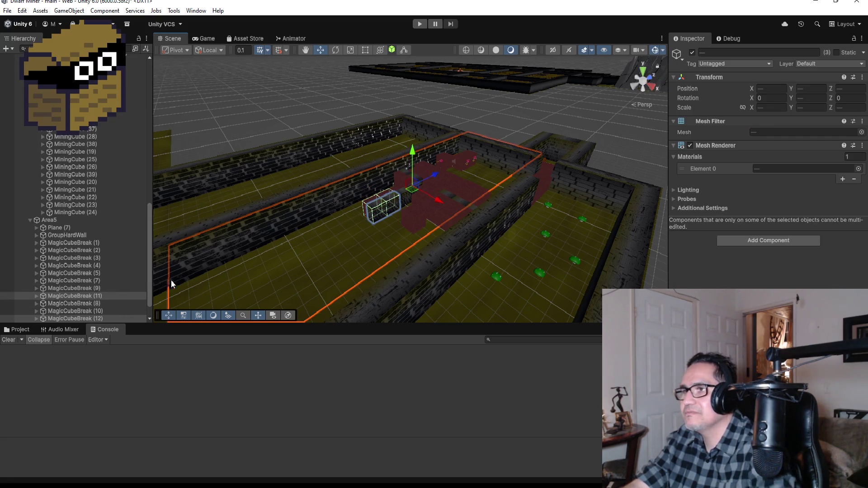
pyautogui.keyDown('shift'); pyautogui.click(204, 279); pyautogui.keyUp('shift')
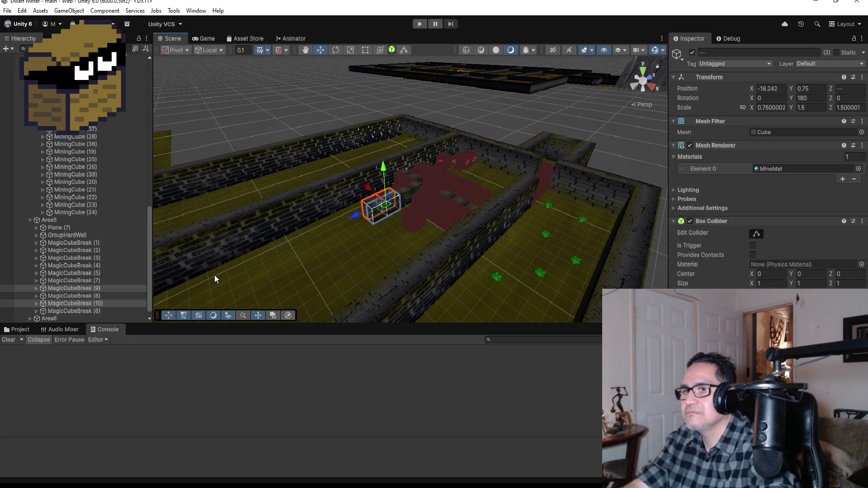
pyautogui.hotkey('ctrl', 'd')
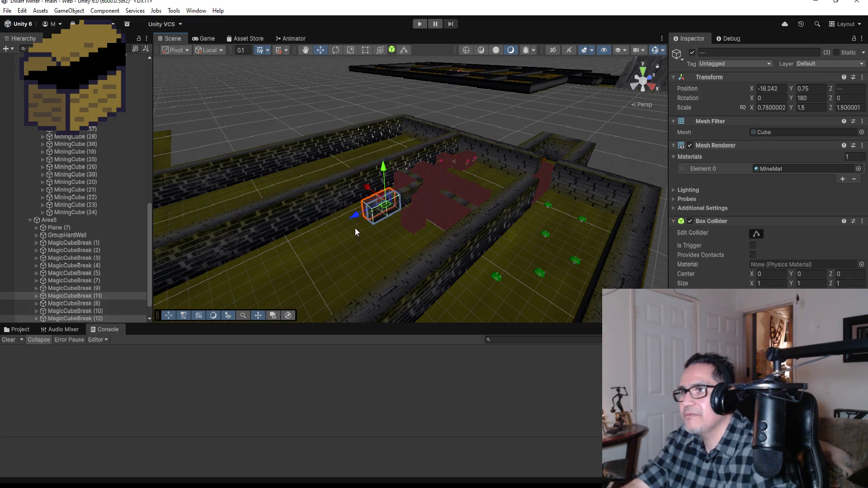
pyautogui.moveTo(352, 215); pyautogui.dragTo(327, 226)
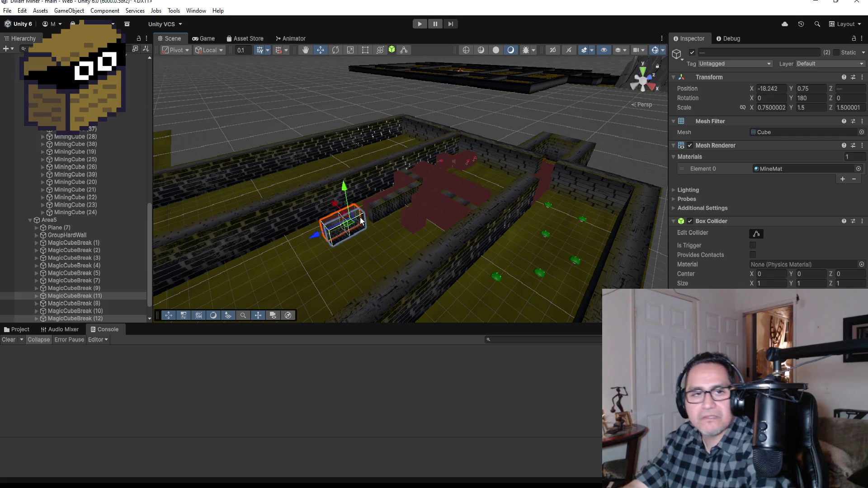
# Frame the new wall blocks and orbit to a high top-down view to check their placement
pyautogui.press('f')
pyautogui.moveTo(480, 258)
pyautogui.mouseDown()
pyautogui.moveTo(563, 252)
pyautogui.moveTo(574, 227)
pyautogui.moveTo(465, 186)
pyautogui.mouseUp()
pyautogui.scroll(-3, 479, 271)
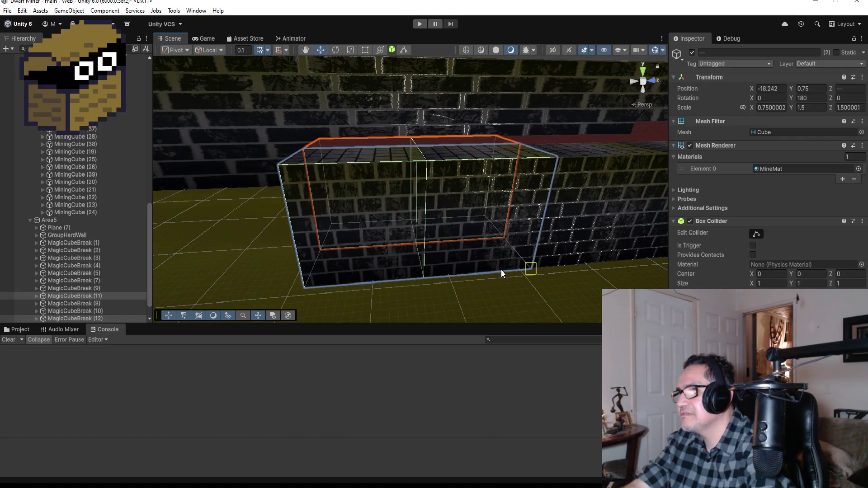
pyautogui.scroll(-3, 516, 269)
pyautogui.moveTo(542, 267)
pyautogui.mouseDown()
pyautogui.moveTo(482, 262)
pyautogui.moveTo(514, 209)
pyautogui.moveTo(612, 256)
pyautogui.moveTo(427, 140)
pyautogui.mouseUp()
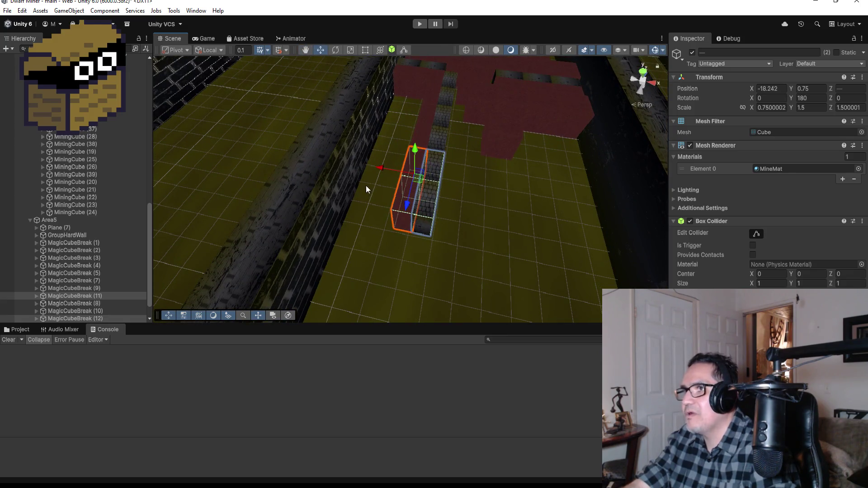
pyautogui.moveTo(419, 215); pyautogui.dragTo(517, 218)
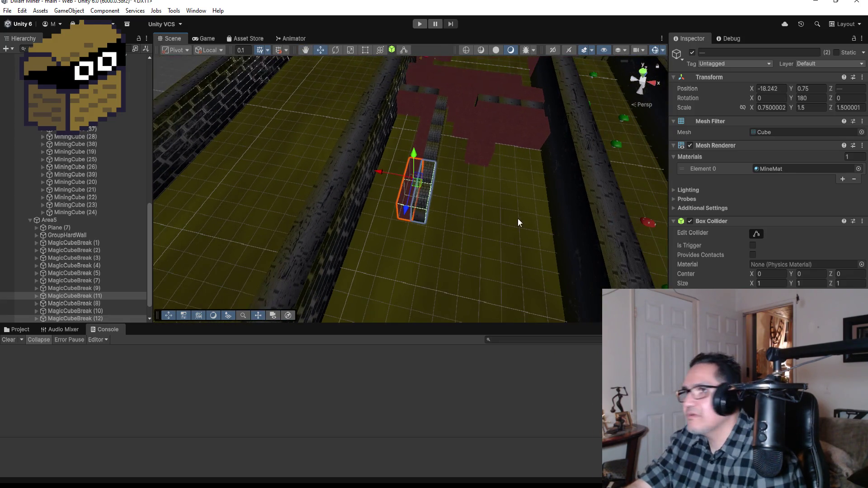
# Select five adjacent MiningCubes, starting with MiningCube (37) and (38), and duplicate them
pyautogui.click(479, 148)
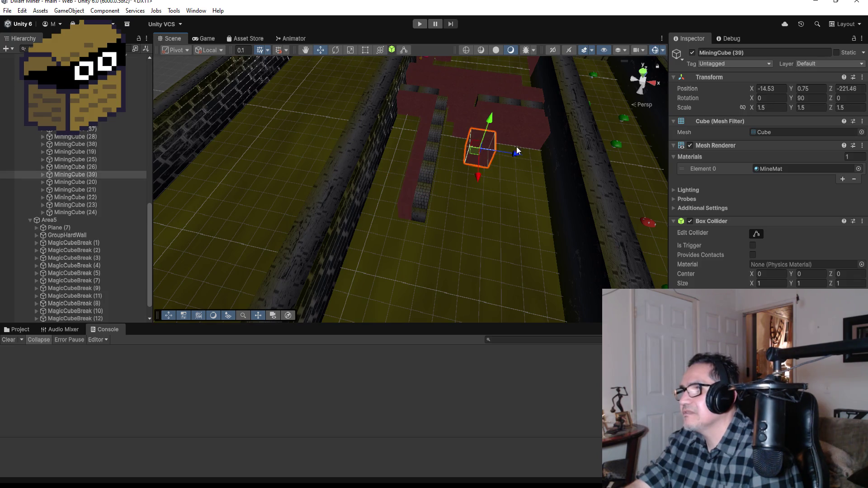
pyautogui.click(472, 123)
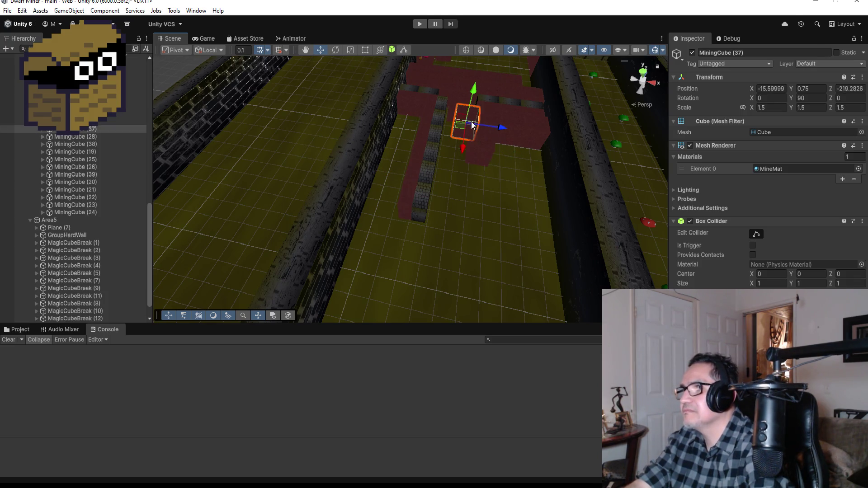
pyautogui.keyDown('shift'); pyautogui.click(493, 120); pyautogui.keyUp('shift')
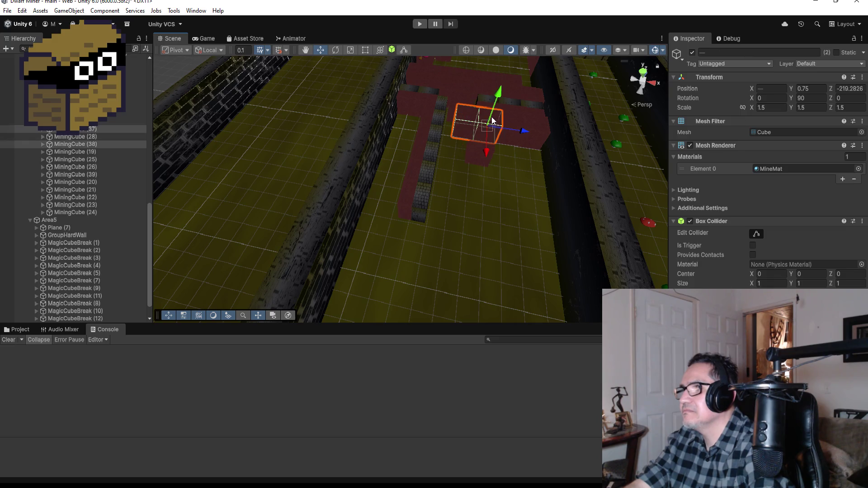
pyautogui.keyDown('shift'); pyautogui.click(522, 122); pyautogui.keyUp('shift')
pyautogui.keyDown('shift'); pyautogui.click(539, 124); pyautogui.keyUp('shift')
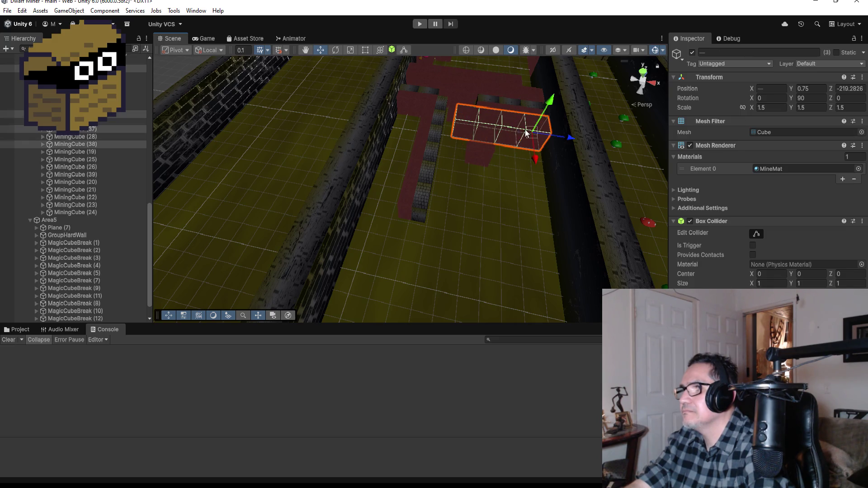
pyautogui.keyDown('shift'); pyautogui.click(477, 152); pyautogui.keyUp('shift')
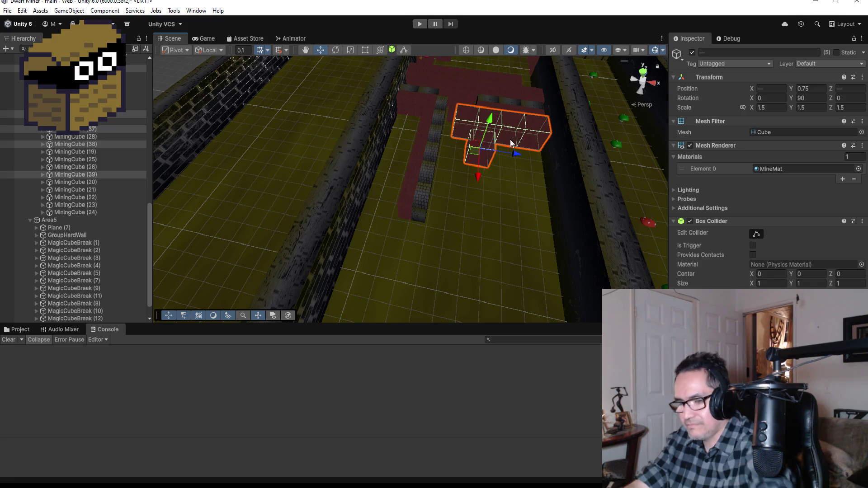
pyautogui.hotkey('ctrl', 'd')
# Slide the duplicated cubes along X, then move MiningCube (44) to Z -224.56
pyautogui.moveTo(488, 153)
pyautogui.mouseDown()
pyautogui.moveTo(494, 227)
pyautogui.moveTo(491, 205)
pyautogui.mouseUp()
pyautogui.press('f')
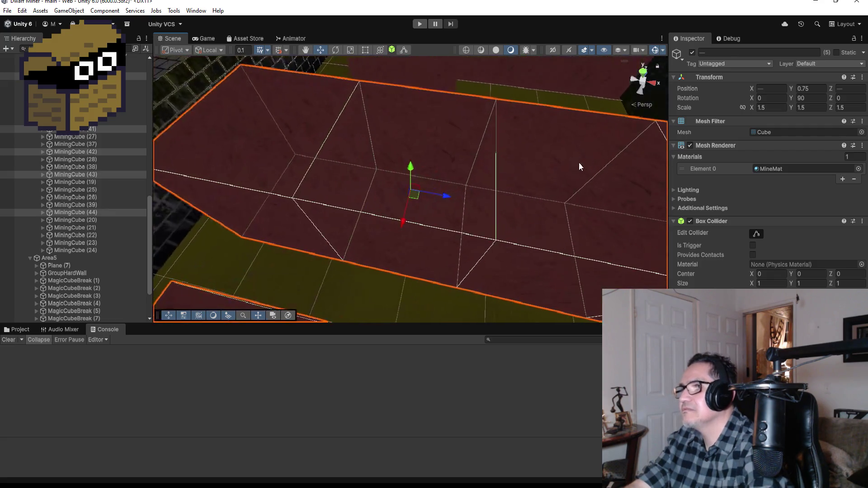
pyautogui.moveTo(547, 124)
pyautogui.mouseDown()
pyautogui.moveTo(354, 88)
pyautogui.moveTo(380, 183)
pyautogui.moveTo(421, 197)
pyautogui.mouseUp()
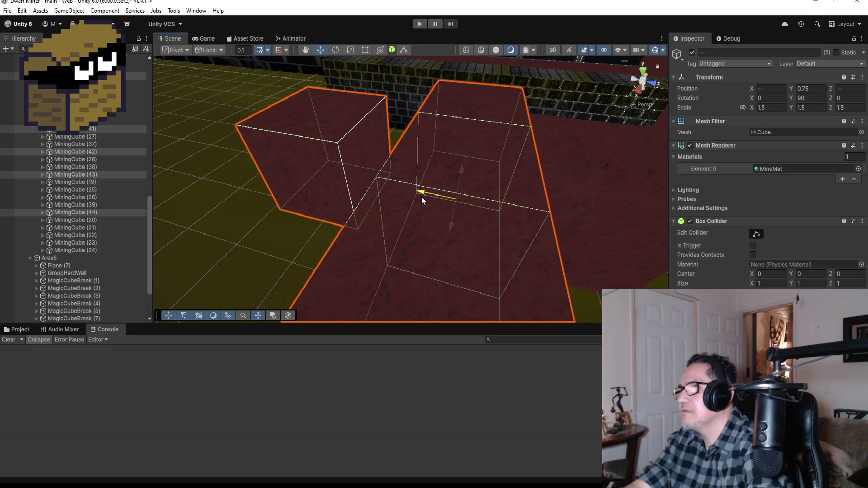
pyautogui.moveTo(498, 188)
pyautogui.mouseDown()
pyautogui.moveTo(551, 145)
pyautogui.moveTo(424, 140)
pyautogui.moveTo(397, 199)
pyautogui.moveTo(598, 226)
pyautogui.moveTo(536, 234)
pyautogui.moveTo(501, 252)
pyautogui.moveTo(653, 284)
pyautogui.moveTo(689, 269)
pyautogui.mouseUp()
pyautogui.scroll(-2, 568, 229)
pyautogui.scroll(-2, 569, 237)
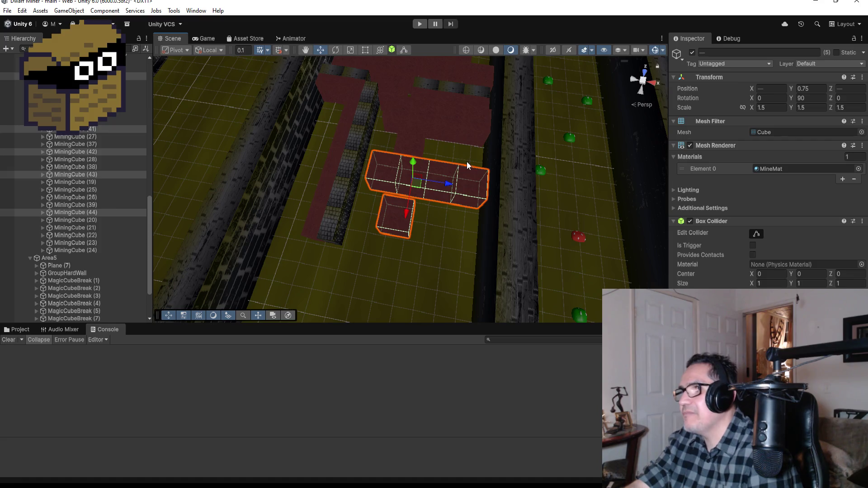
pyautogui.scroll(-1, 447, 177)
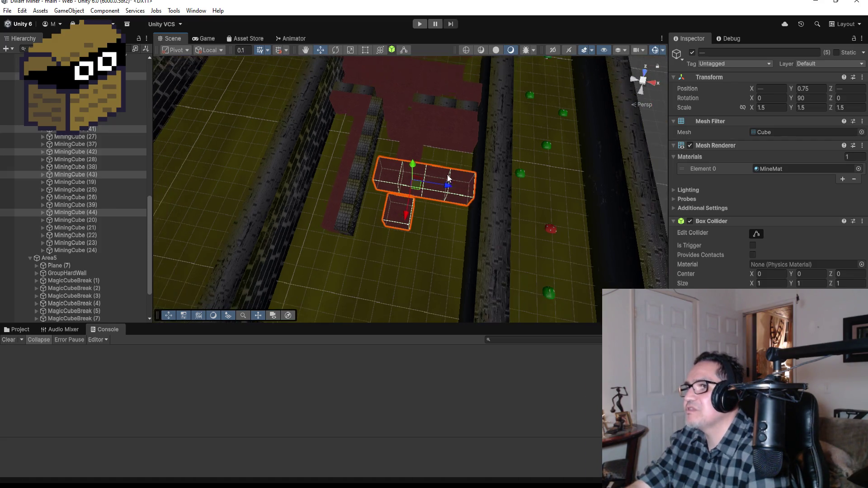
pyautogui.click(395, 210)
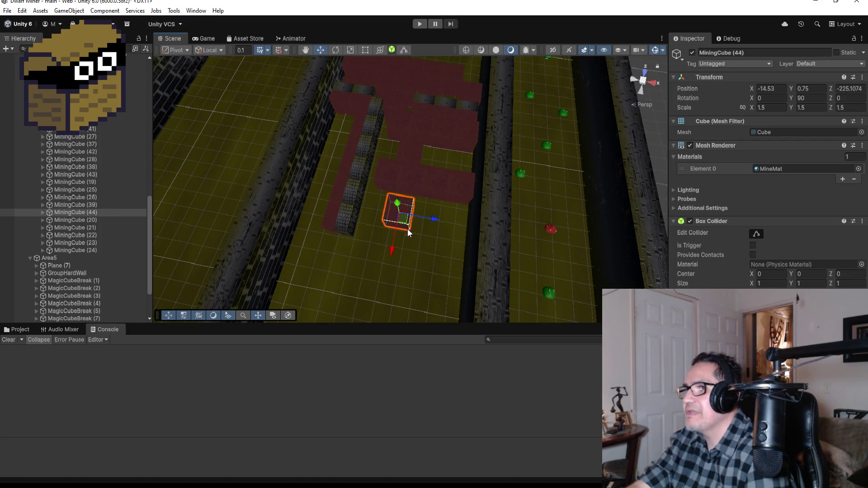
pyautogui.moveTo(391, 248); pyautogui.dragTo(397, 241)
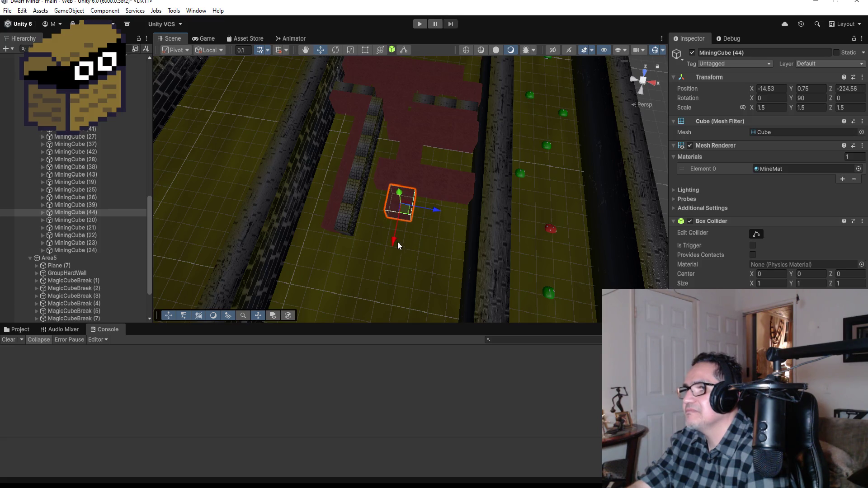
pyautogui.scroll(-3, 376, 243)
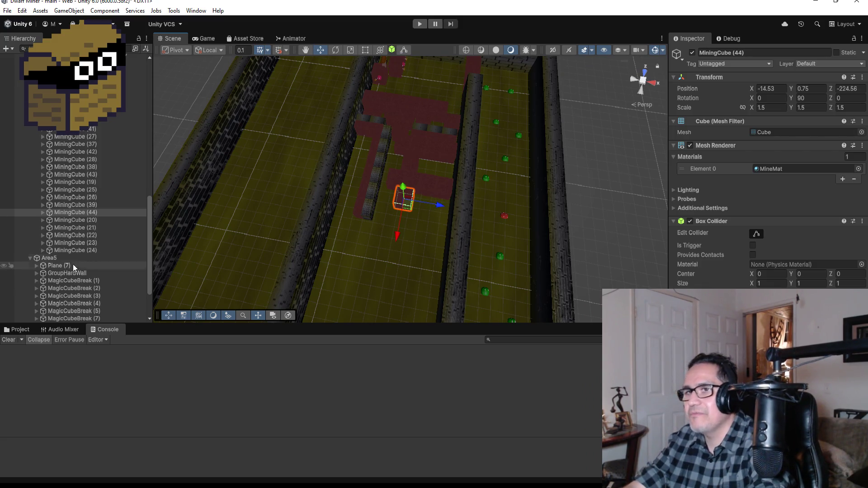
pyautogui.scroll(-5, 409, 235)
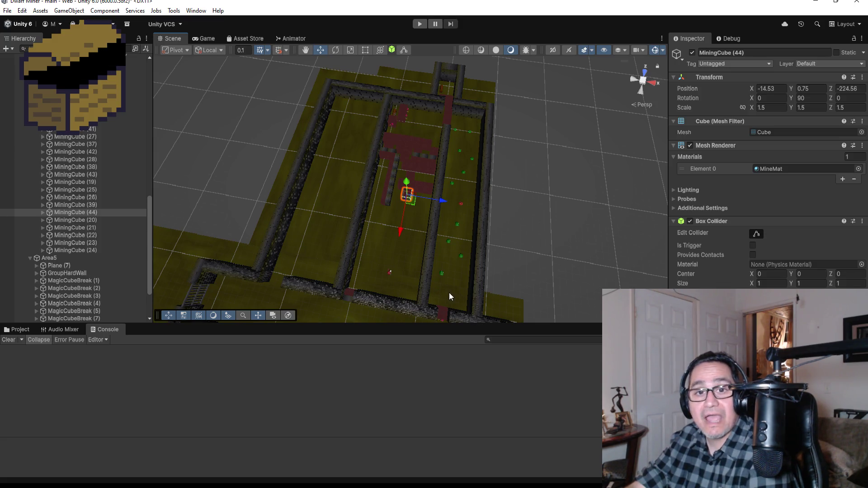
pyautogui.scroll(4, 411, 239)
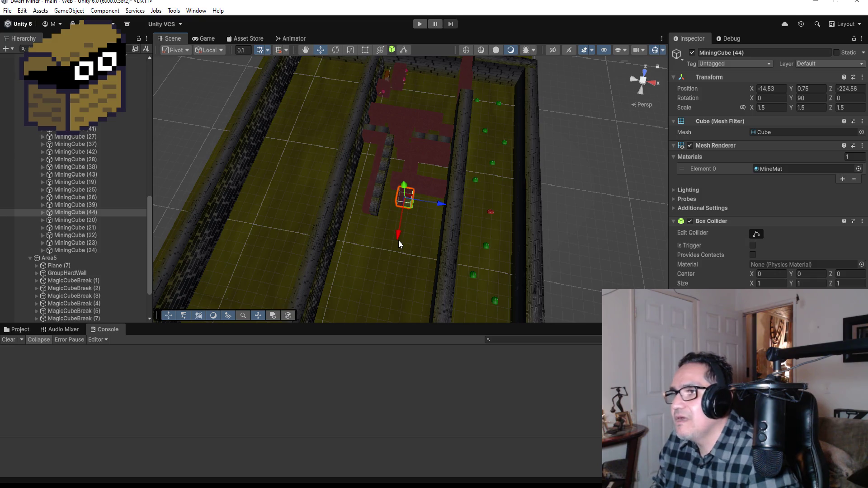
pyautogui.scroll(-5, 439, 232)
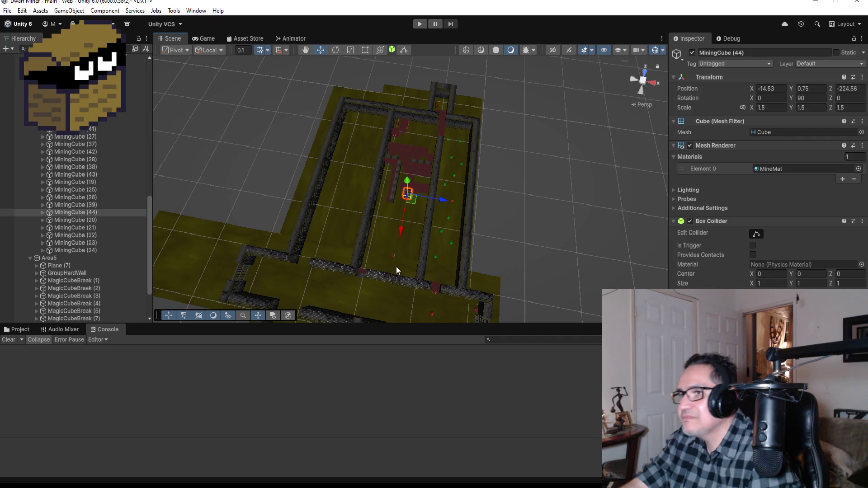
pyautogui.scroll(3, 396, 267)
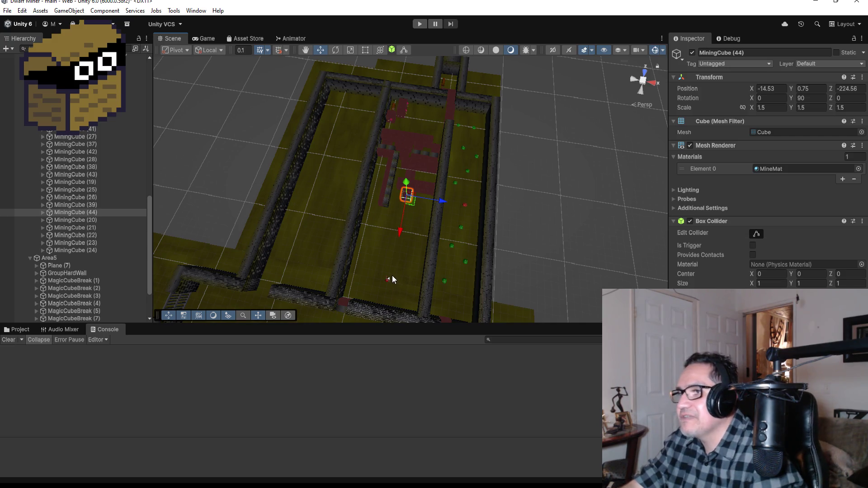
pyautogui.scroll(2, 392, 275)
pyautogui.scroll(-1, 405, 267)
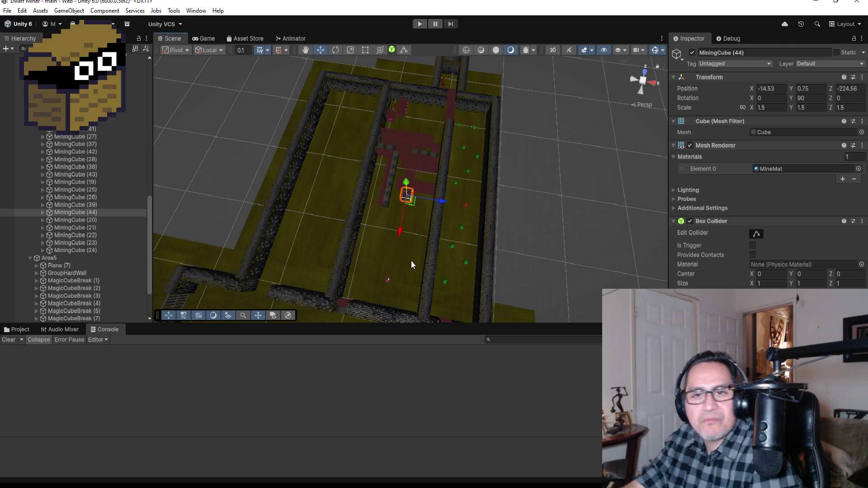
pyautogui.scroll(5, 428, 200)
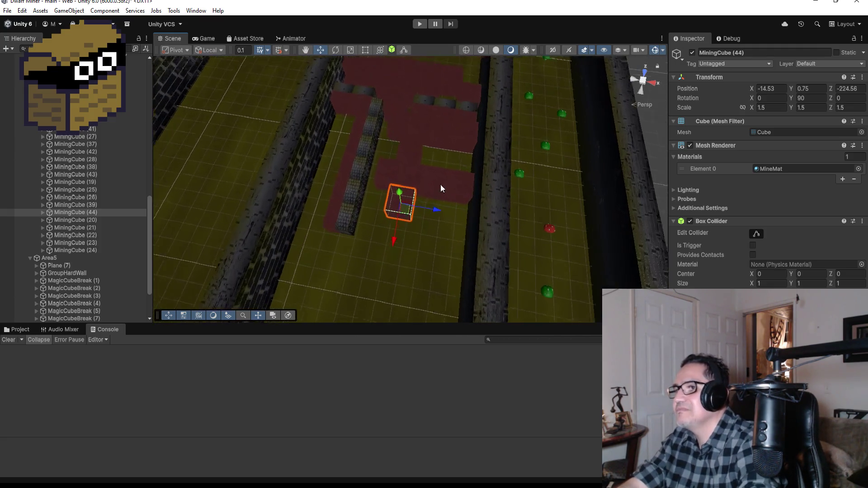
pyautogui.click(384, 169)
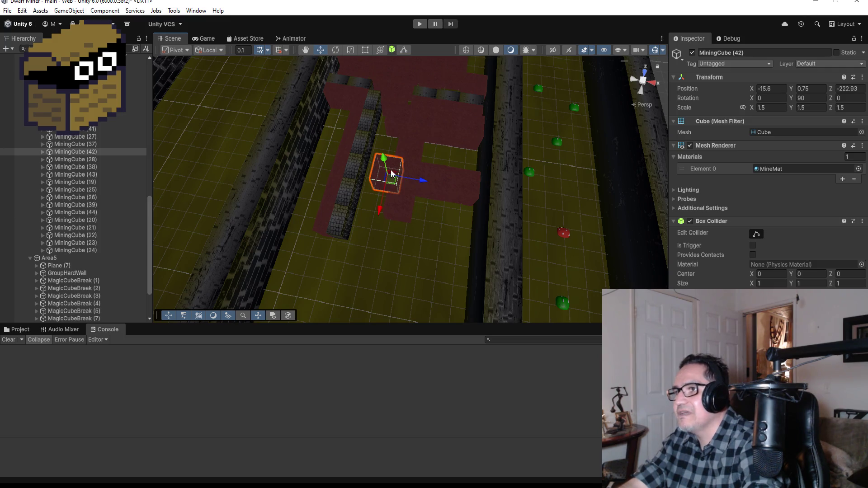
pyautogui.keyDown('shift'); pyautogui.click(465, 180); pyautogui.keyUp('shift')
pyautogui.keyDown('shift'); pyautogui.click(434, 177); pyautogui.keyUp('shift')
pyautogui.keyDown('shift'); pyautogui.click(411, 172); pyautogui.keyUp('shift')
pyautogui.keyDown('shift'); pyautogui.click(396, 213); pyautogui.keyUp('shift')
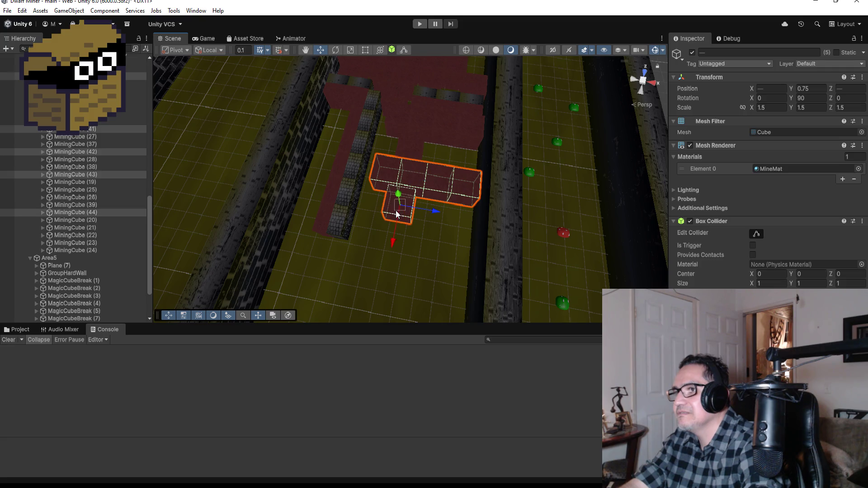
pyautogui.hotkey('ctrl', 'd')
pyautogui.moveTo(411, 216)
pyautogui.mouseDown()
pyautogui.moveTo(410, 289)
pyautogui.moveTo(410, 275)
pyautogui.mouseUp()
pyautogui.scroll(-8, 410, 274)
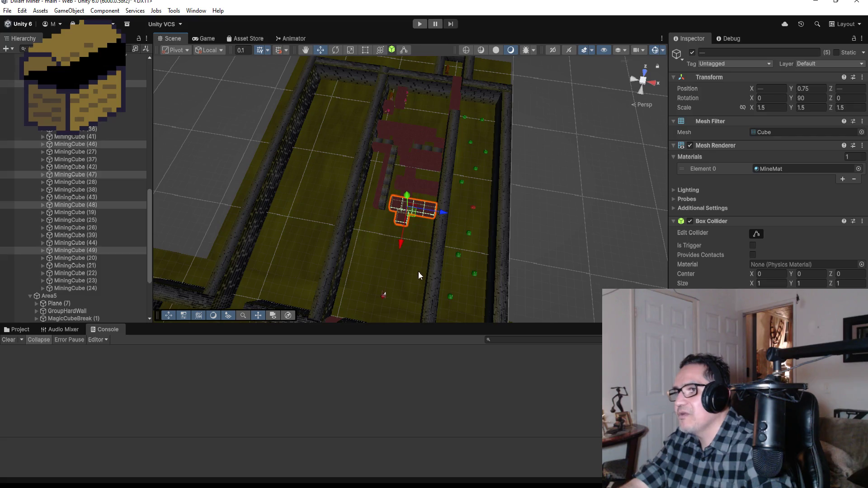
pyautogui.moveTo(417, 281); pyautogui.dragTo(251, 240)
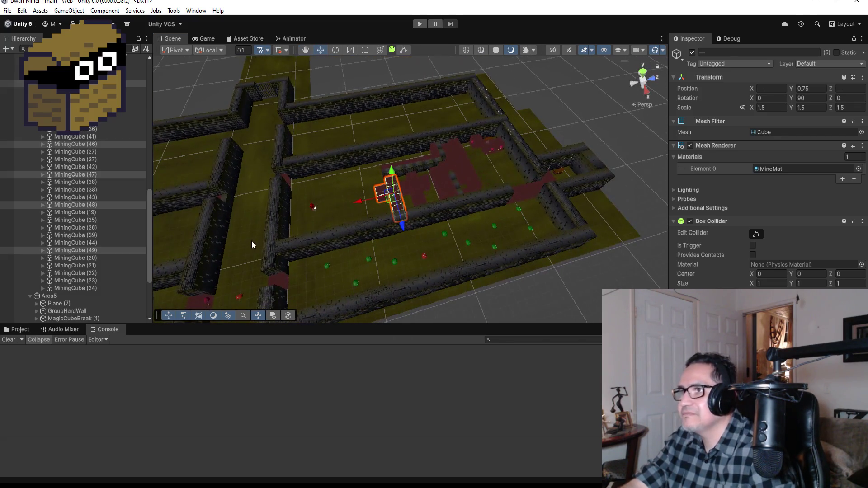
pyautogui.click(313, 207)
pyautogui.press('f')
# Duplicate SuperGoblin (2) and place the copy, SuperGoblin (3), beside it at X 10.81
pyautogui.scroll(-5, 563, 178)
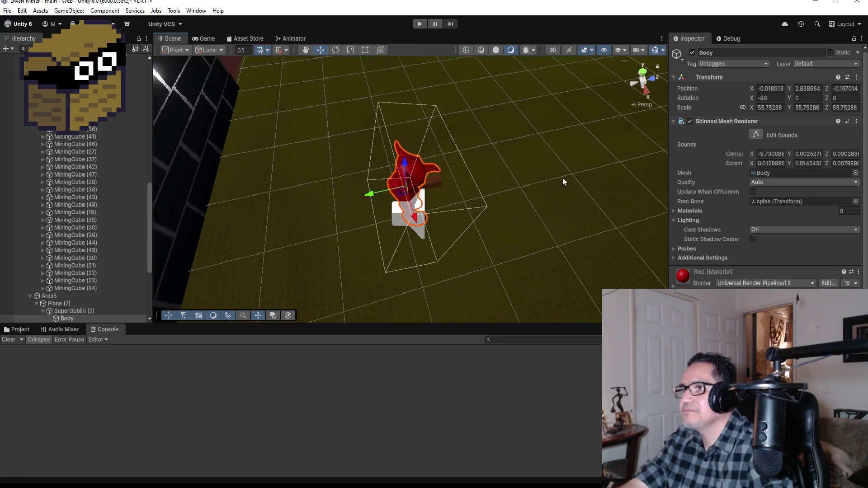
pyautogui.moveTo(544, 181)
pyautogui.mouseDown()
pyautogui.moveTo(314, 101)
pyautogui.moveTo(391, 216)
pyautogui.mouseUp()
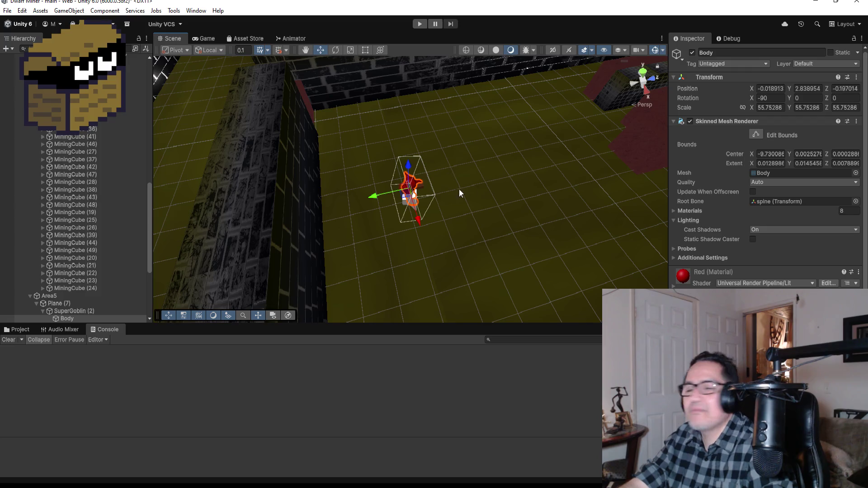
pyautogui.moveTo(552, 192); pyautogui.dragTo(297, 175)
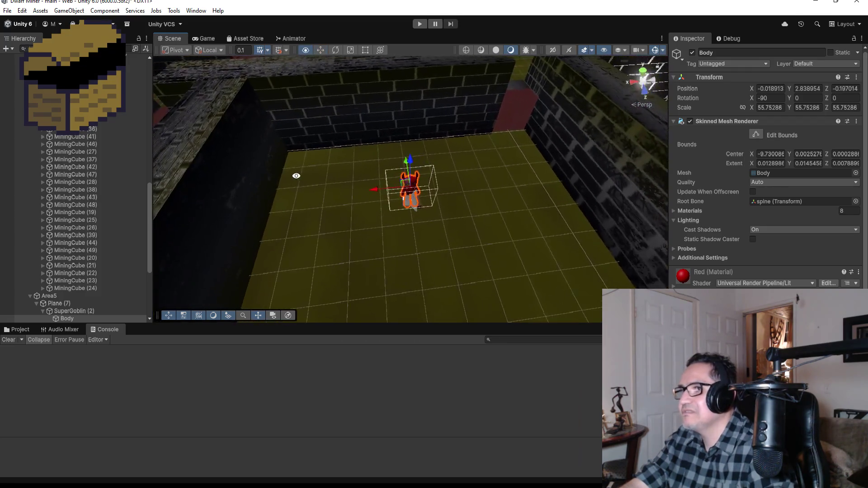
pyautogui.scroll(-4, 104, 254)
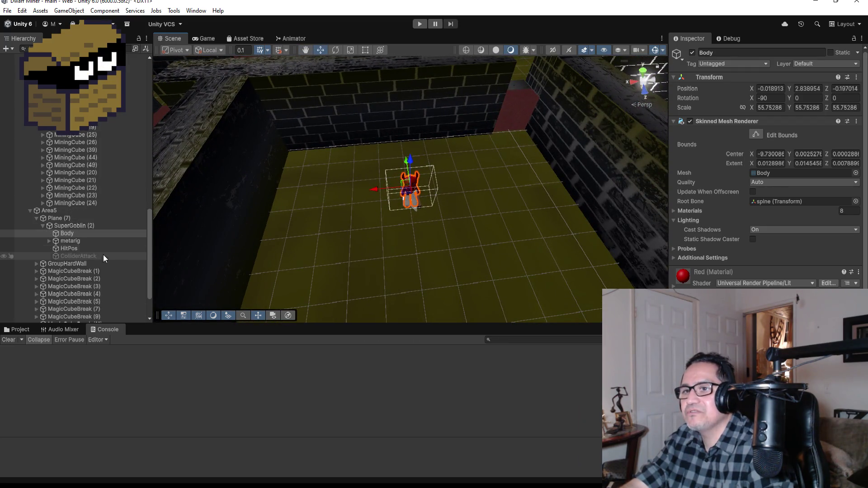
pyautogui.click(47, 226)
pyautogui.click(44, 227)
pyautogui.scroll(-5, 381, 255)
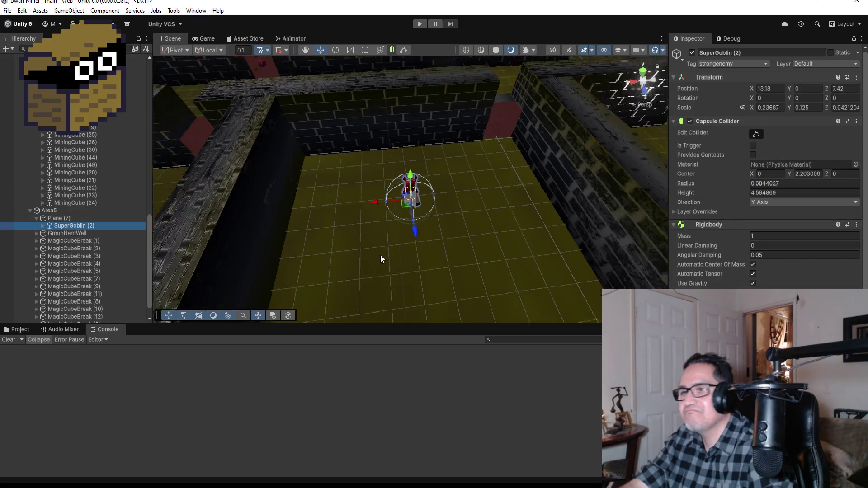
pyautogui.hotkey('ctrl', 'd')
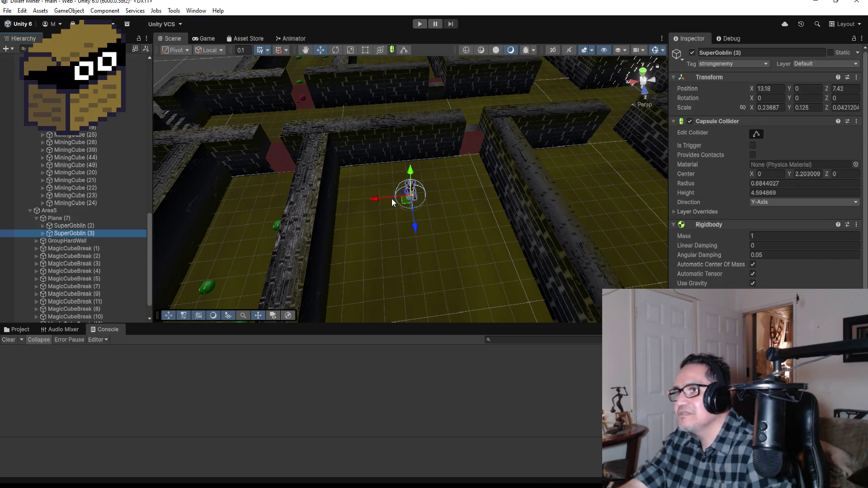
pyautogui.moveTo(376, 199)
pyautogui.mouseDown()
pyautogui.moveTo(435, 201)
pyautogui.moveTo(420, 205)
pyautogui.mouseUp()
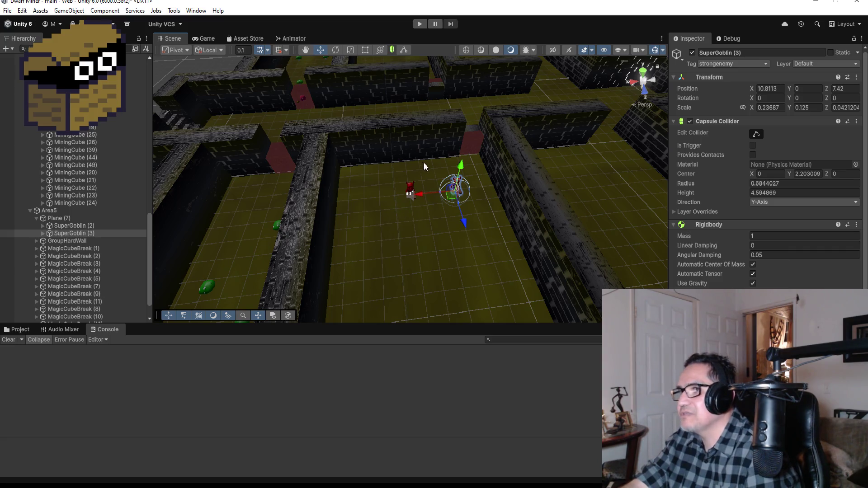
pyautogui.click(473, 143)
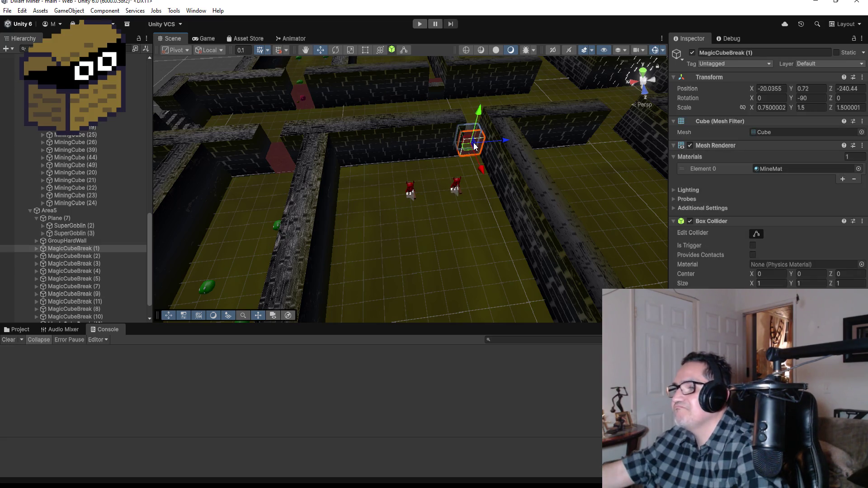
# Delete MagicCubeBreak (1) and stretch HardWall (8)'s left end in Top view to X scale 8.28
pyautogui.press('Delete')
pyautogui.click(445, 141)
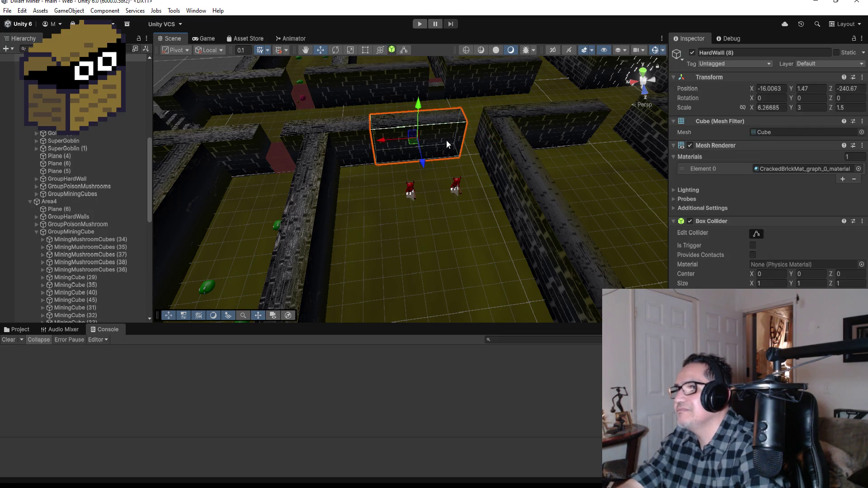
pyautogui.click(367, 49)
pyautogui.click(645, 74)
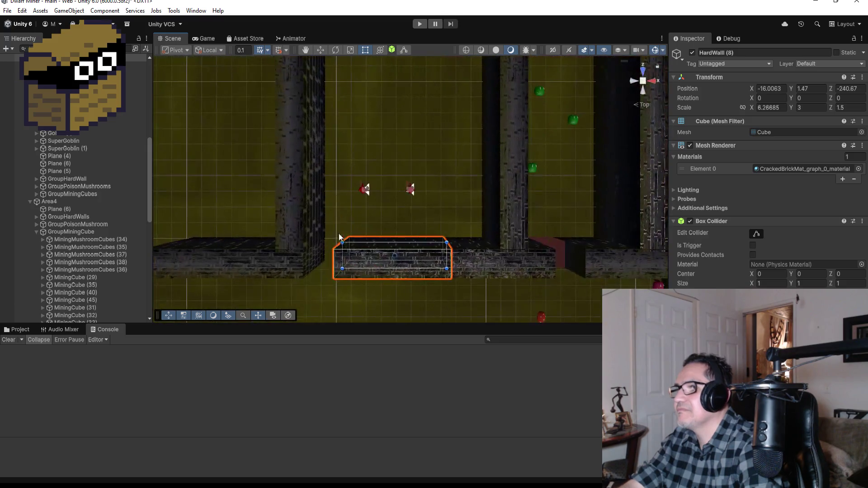
pyautogui.moveTo(345, 261); pyautogui.dragTo(311, 265)
pyautogui.moveTo(460, 185)
pyautogui.mouseDown()
pyautogui.moveTo(413, 53)
pyautogui.moveTo(373, 96)
pyautogui.mouseUp()
pyautogui.scroll(-5, 416, 175)
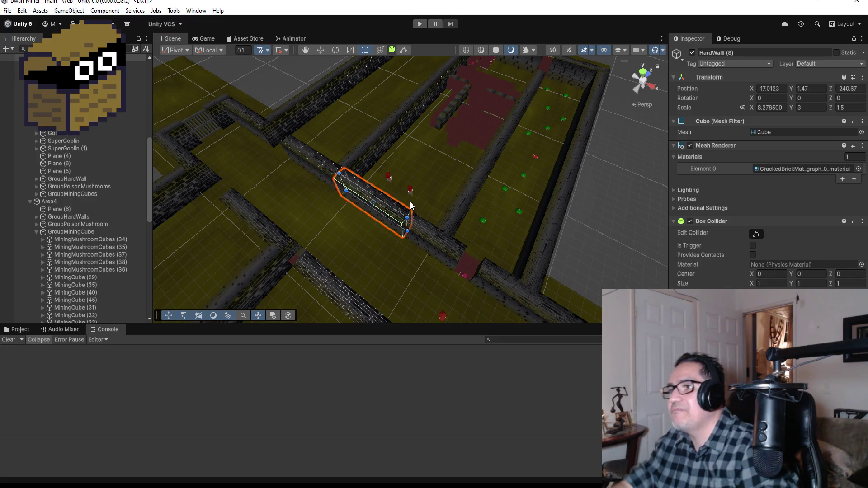
pyautogui.scroll(-5, 437, 90)
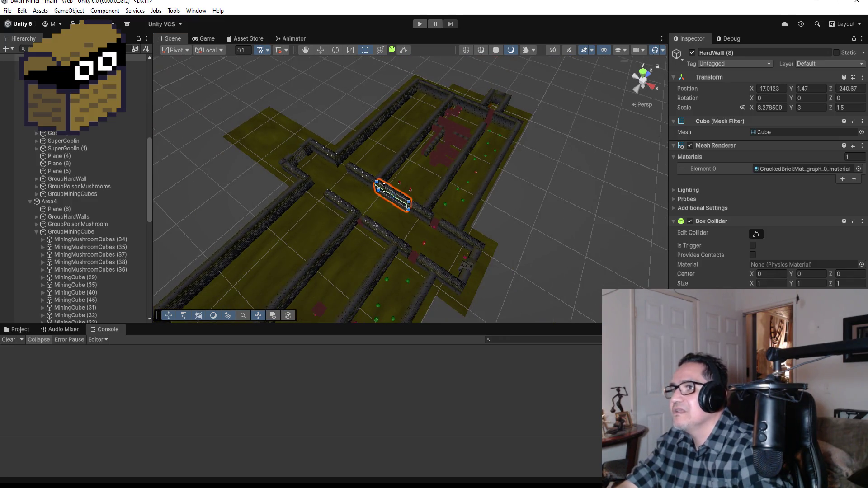
pyautogui.moveTo(384, 187); pyautogui.dragTo(255, 171)
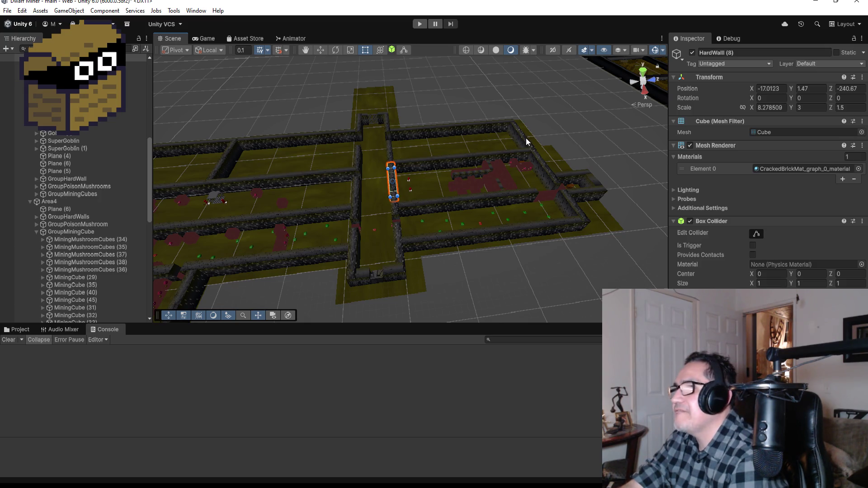
pyautogui.scroll(3, 473, 135)
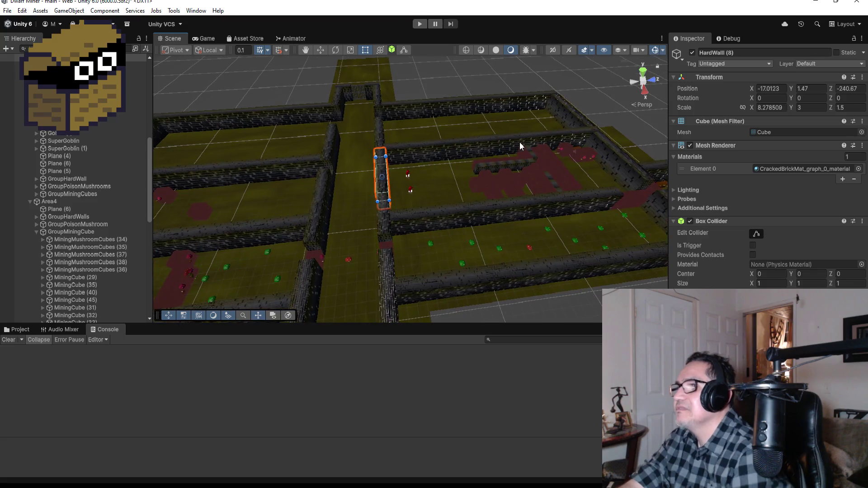
pyautogui.moveTo(525, 124); pyautogui.dragTo(452, 117)
pyautogui.scroll(-3, 473, 99)
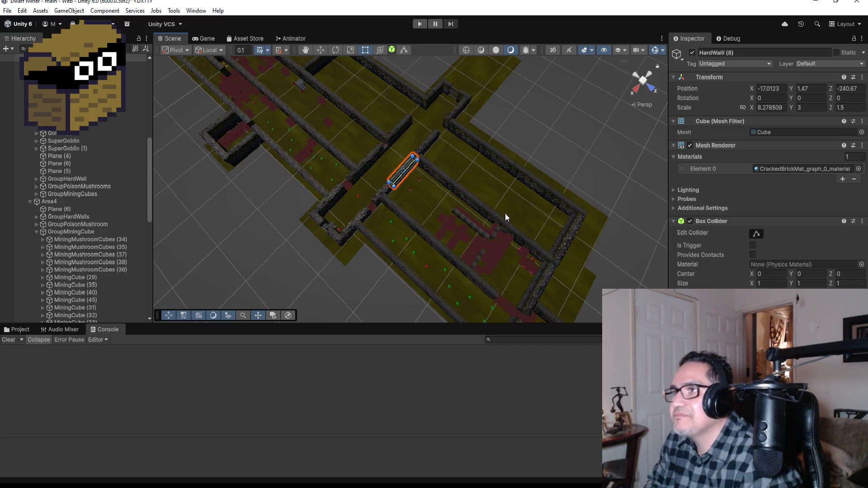
pyautogui.scroll(-1, 422, 151)
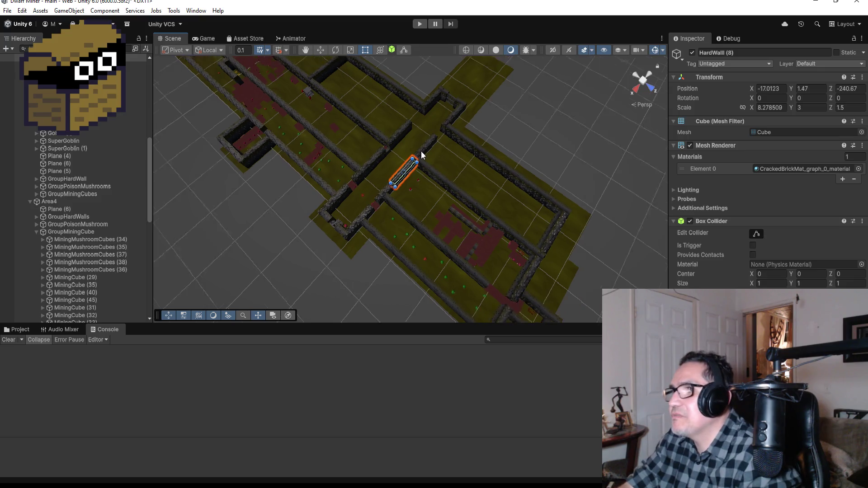
pyautogui.scroll(-1, 463, 97)
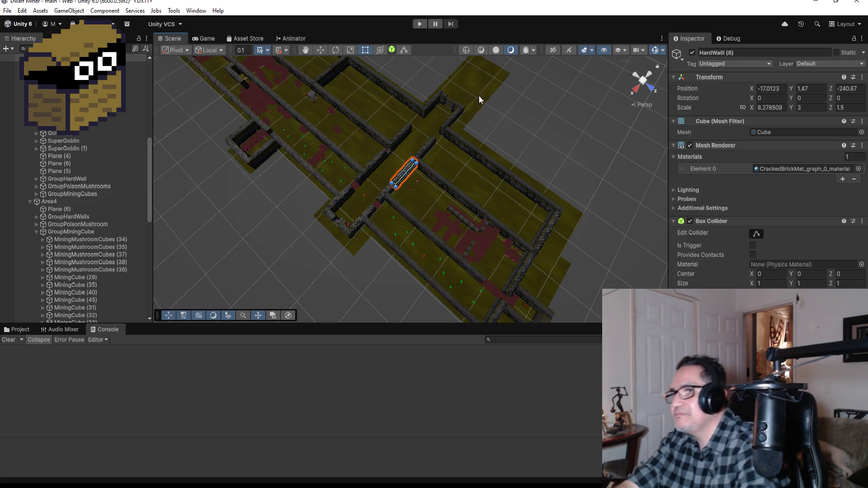
pyautogui.scroll(5, 431, 205)
pyautogui.scroll(2, 460, 246)
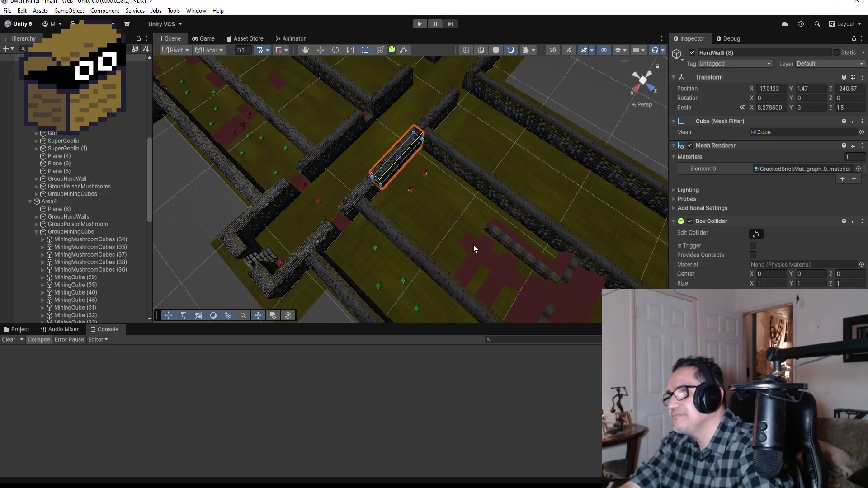
pyautogui.click(473, 245)
pyautogui.press('f')
pyautogui.scroll(-10, 518, 199)
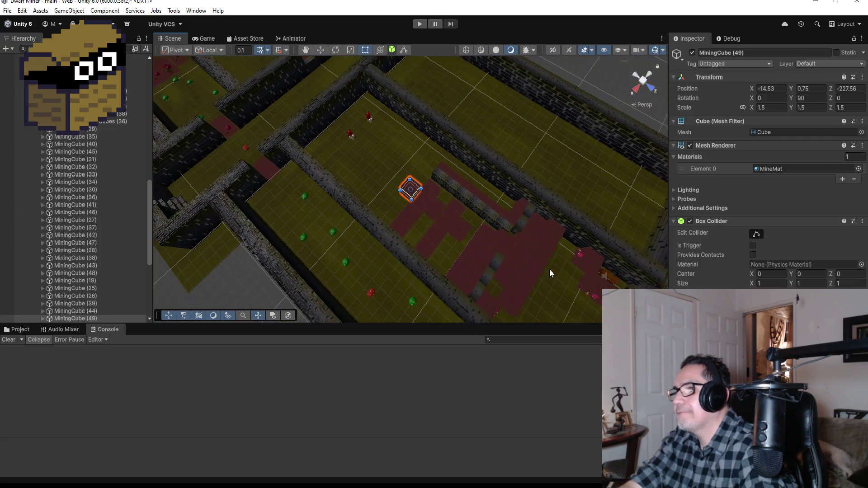
pyautogui.moveTo(557, 272)
pyautogui.mouseDown()
pyautogui.moveTo(478, 227)
pyautogui.moveTo(397, 216)
pyautogui.moveTo(417, 257)
pyautogui.mouseUp()
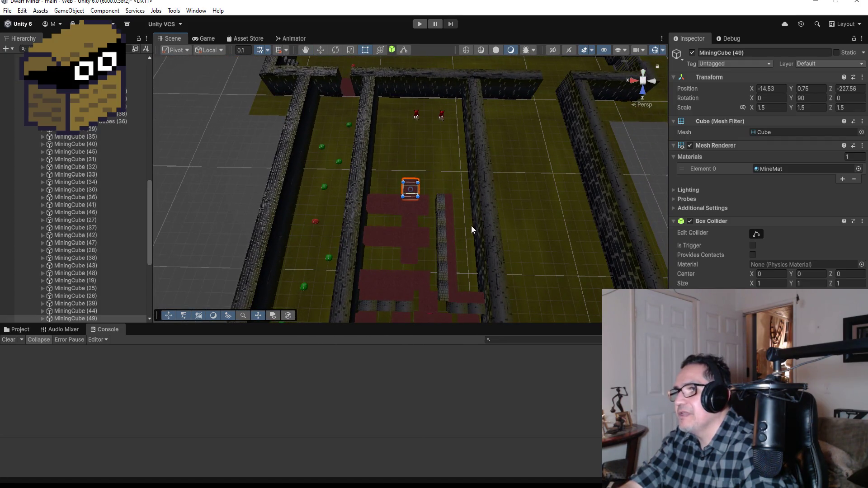
pyautogui.scroll(-4, 425, 180)
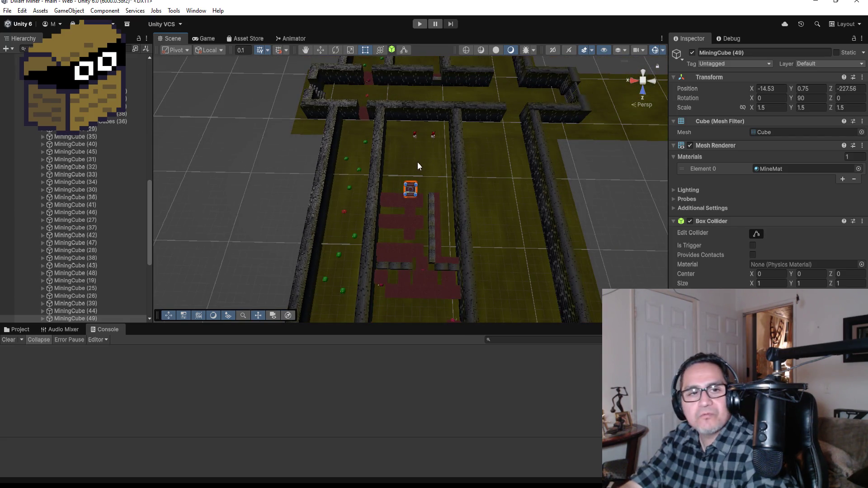
pyautogui.scroll(-5, 398, 167)
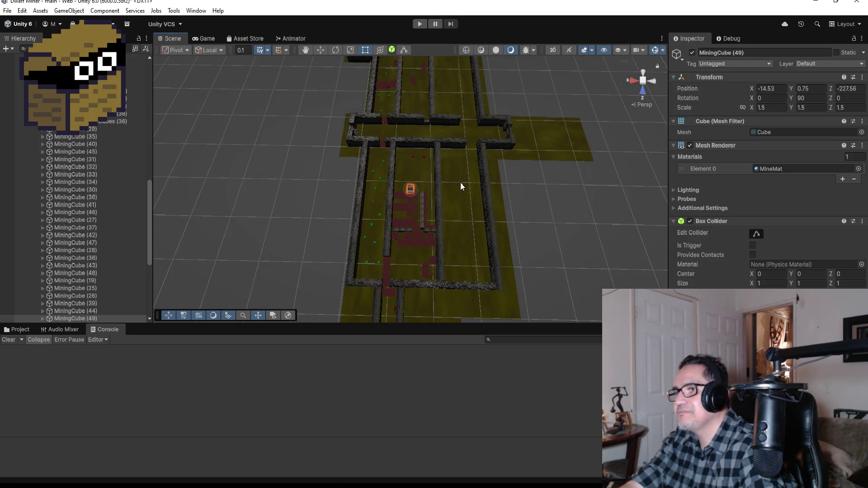
pyautogui.moveTo(486, 226)
pyautogui.mouseDown()
pyautogui.moveTo(465, 188)
pyautogui.moveTo(272, 188)
pyautogui.moveTo(368, 247)
pyautogui.mouseUp()
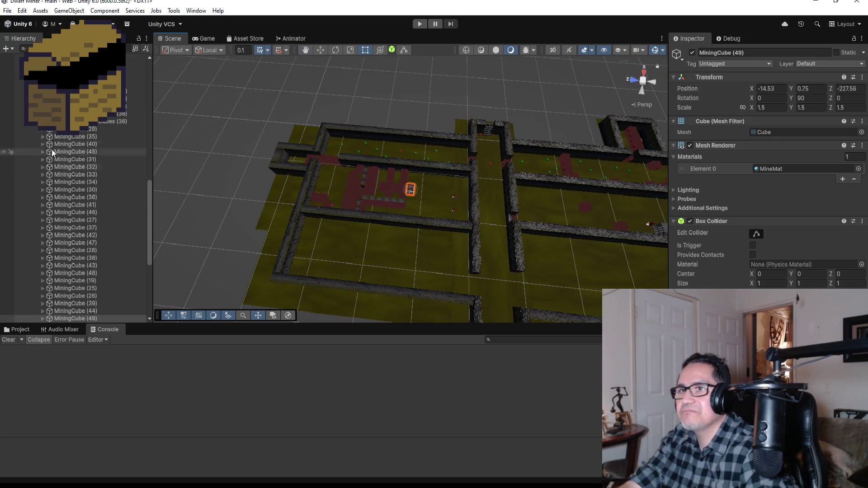
pyautogui.scroll(-5, 77, 246)
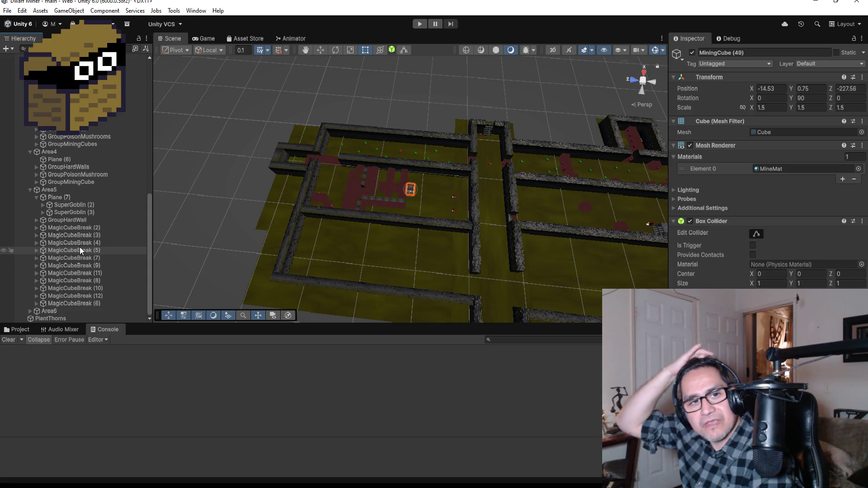
pyautogui.moveTo(209, 148)
pyautogui.mouseDown()
pyautogui.moveTo(496, 216)
pyautogui.moveTo(560, 249)
pyautogui.mouseUp()
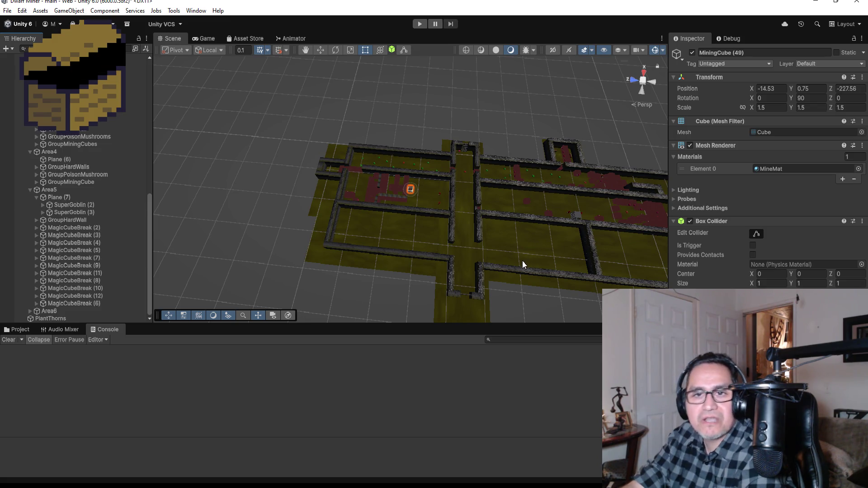
pyautogui.moveTo(519, 245); pyautogui.dragTo(603, 257)
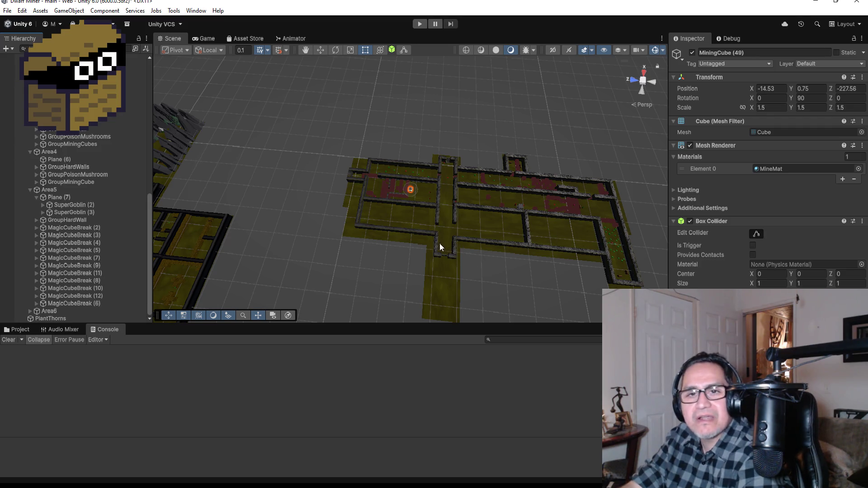
pyautogui.scroll(3, 393, 222)
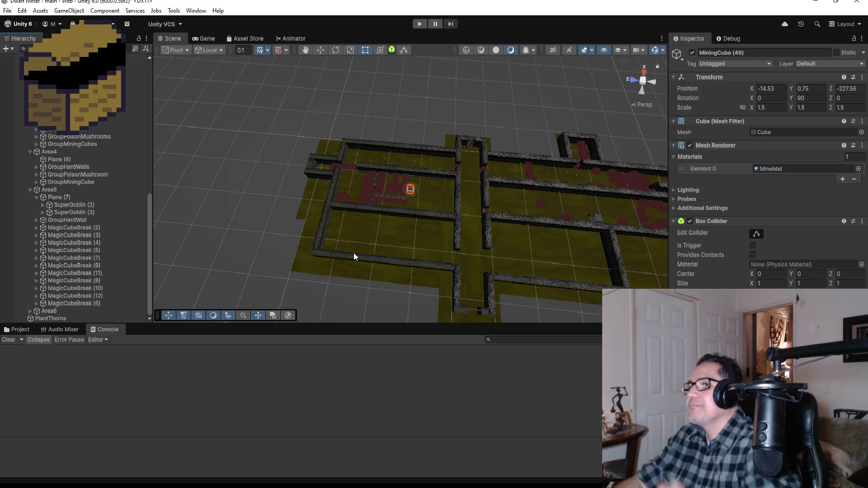
pyautogui.click(457, 199)
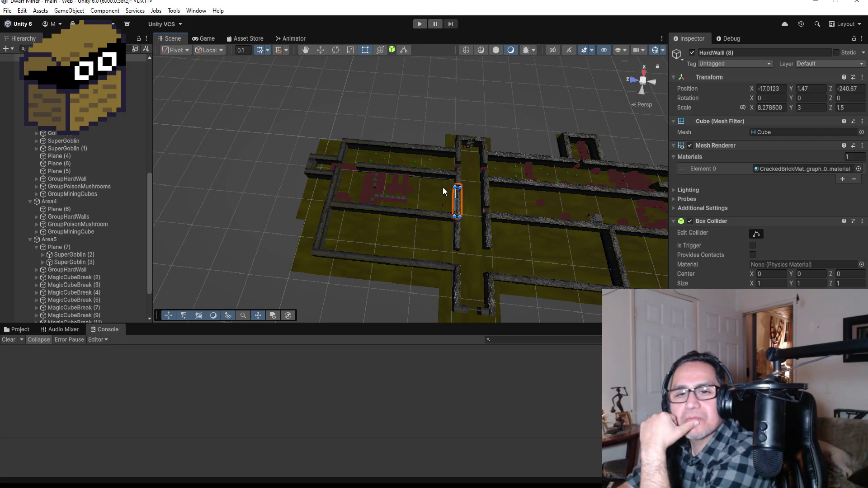
# Collapse Area3, Area4 and Area5 in the Hierarchy and expand Area6 to show floor Plane (8)
pyautogui.scroll(3, 434, 248)
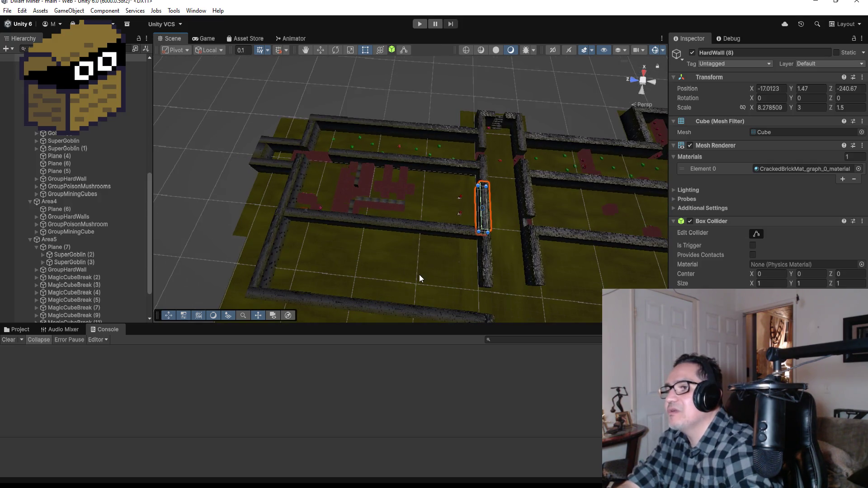
pyautogui.scroll(-1, 419, 277)
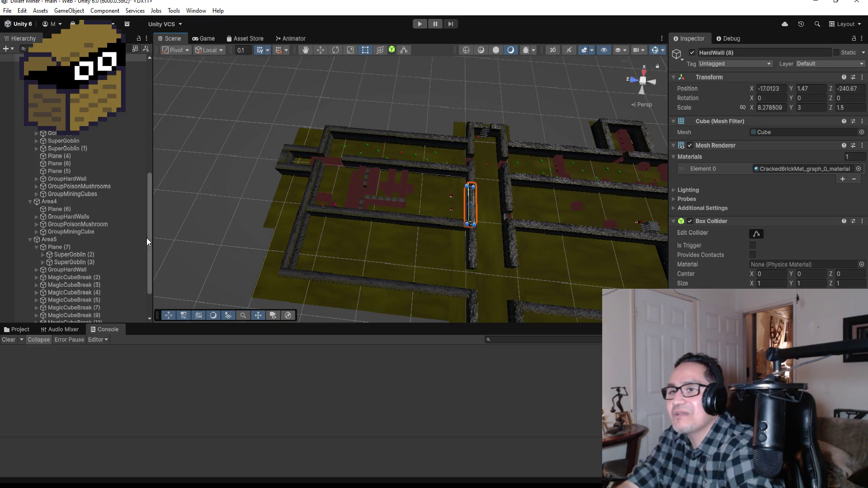
pyautogui.click(30, 239)
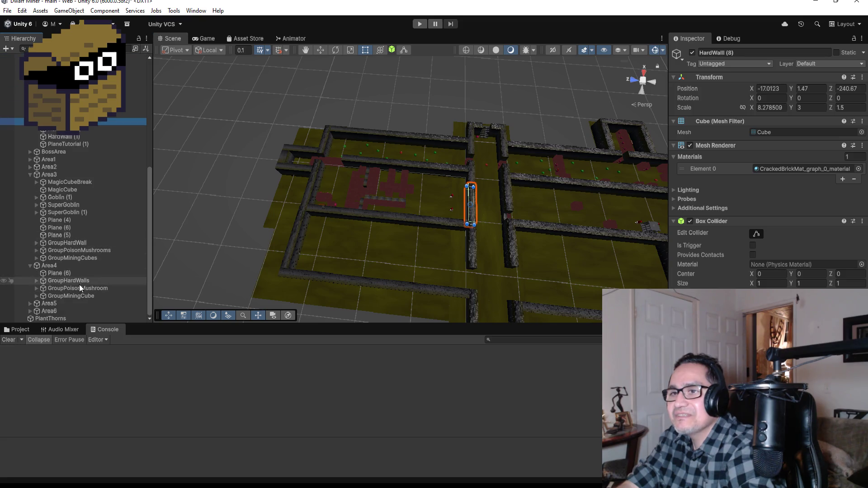
pyautogui.click(30, 311)
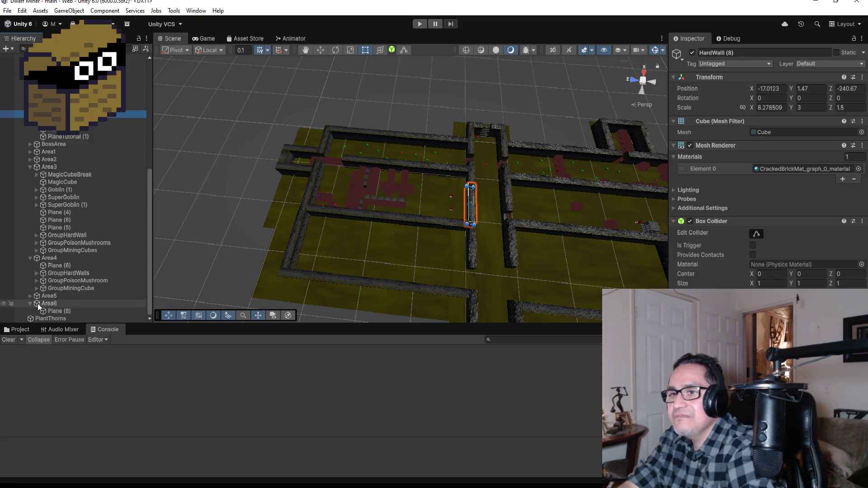
pyautogui.click(59, 305)
pyautogui.click(63, 312)
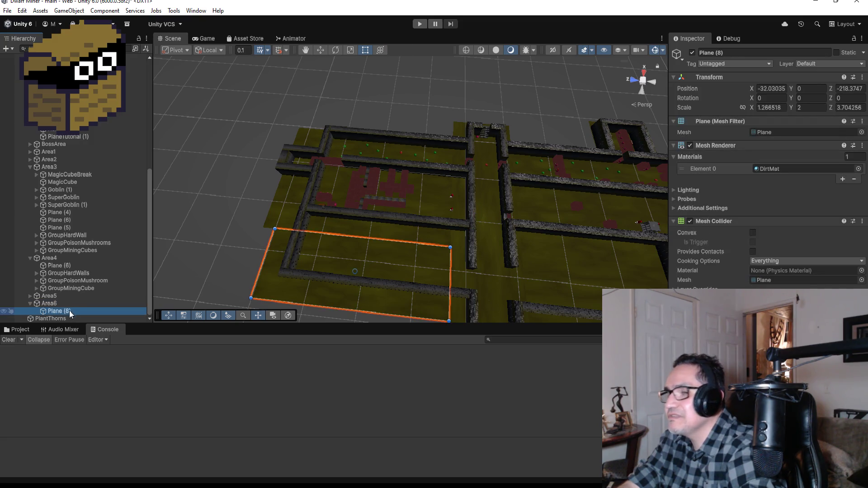
pyautogui.click(31, 258)
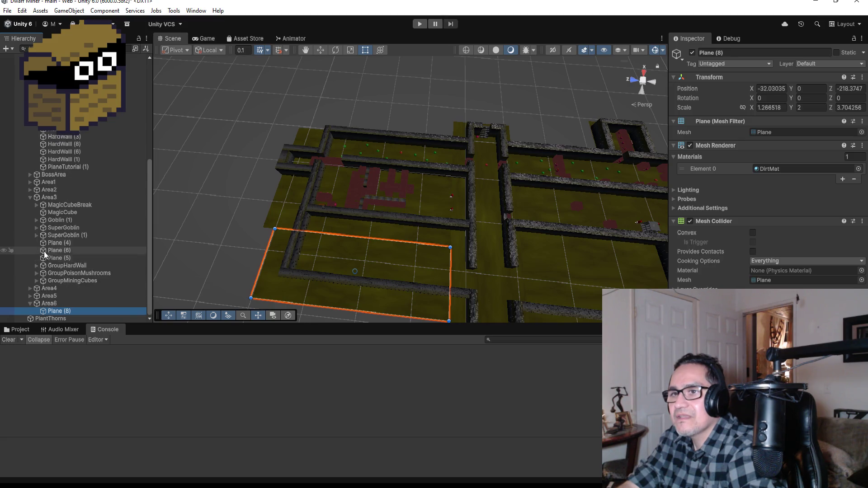
pyautogui.click(30, 198)
# Create an empty object under Area6 and rename it GroupPoisonMushroom
pyautogui.rightClick(50, 304)
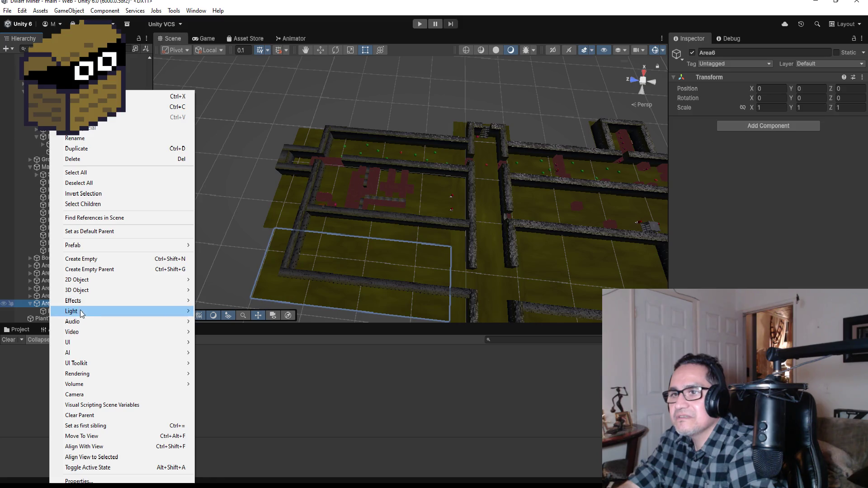
pyautogui.click(92, 259)
pyautogui.click(750, 52)
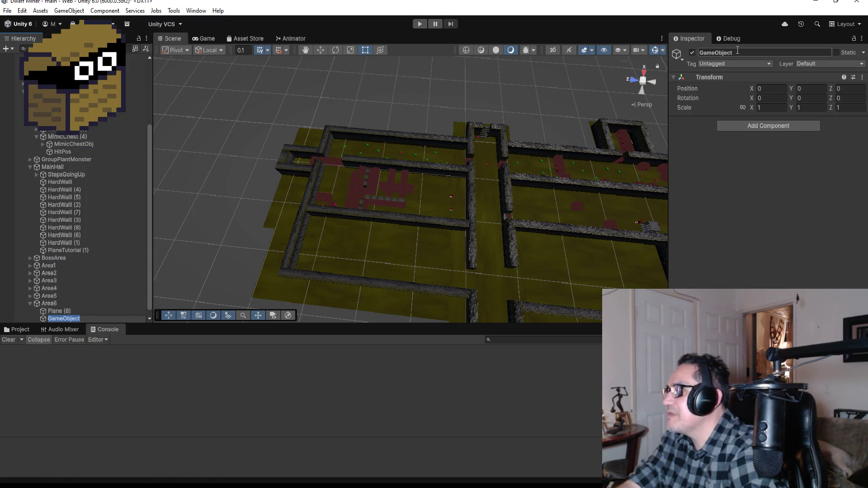
pyautogui.write('GroupPoisonMushroom')
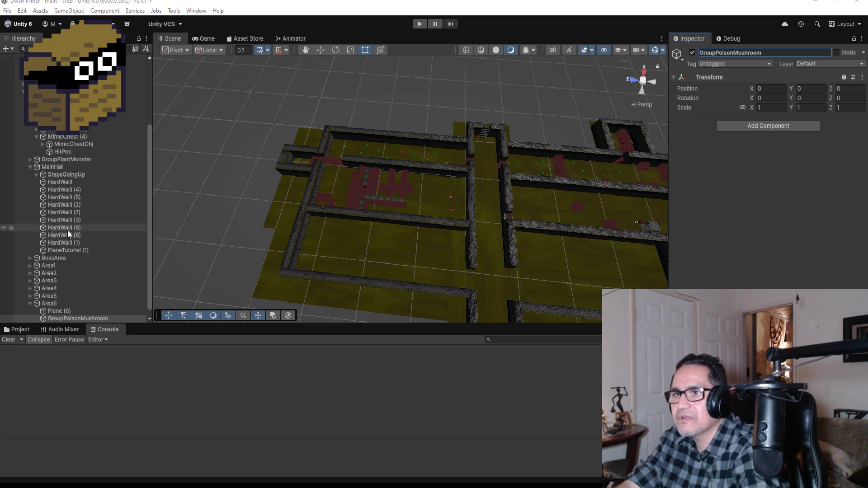
pyautogui.scroll(-2, 608, 189)
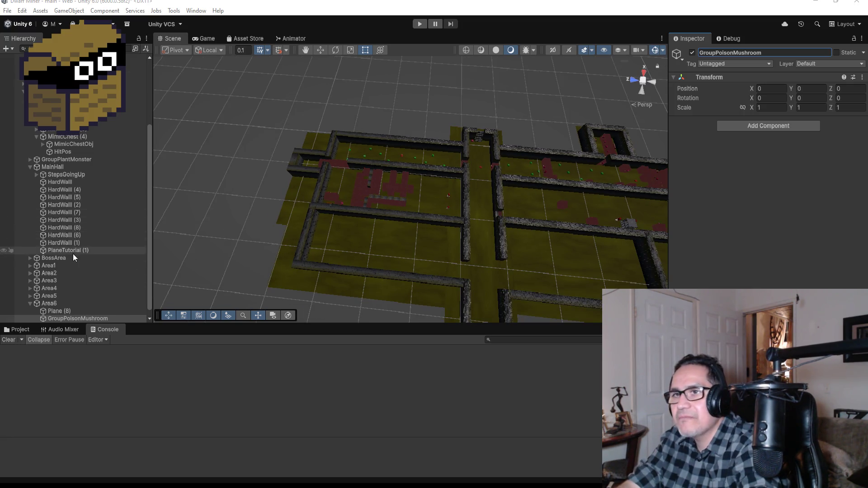
# Duplicate the first MushroomPoison from Area1 and move the copy into Area6's GroupPoisonMushroom
pyautogui.click(30, 296)
pyautogui.scroll(-5, 84, 276)
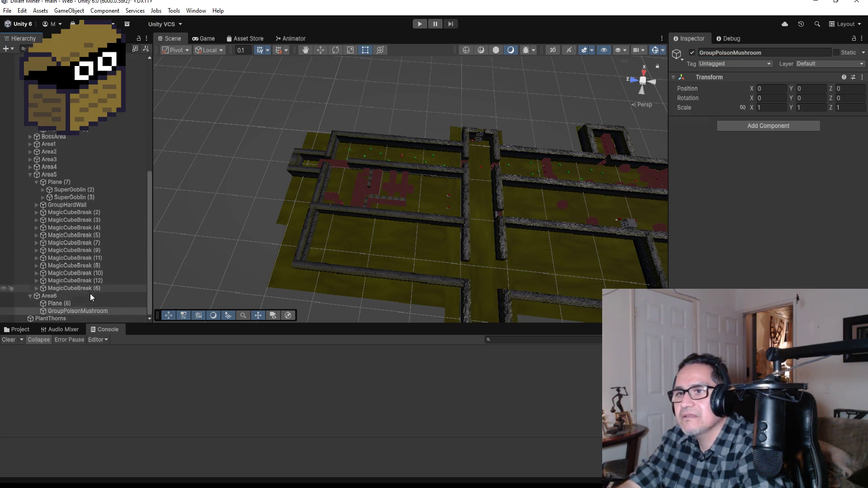
pyautogui.click(36, 181)
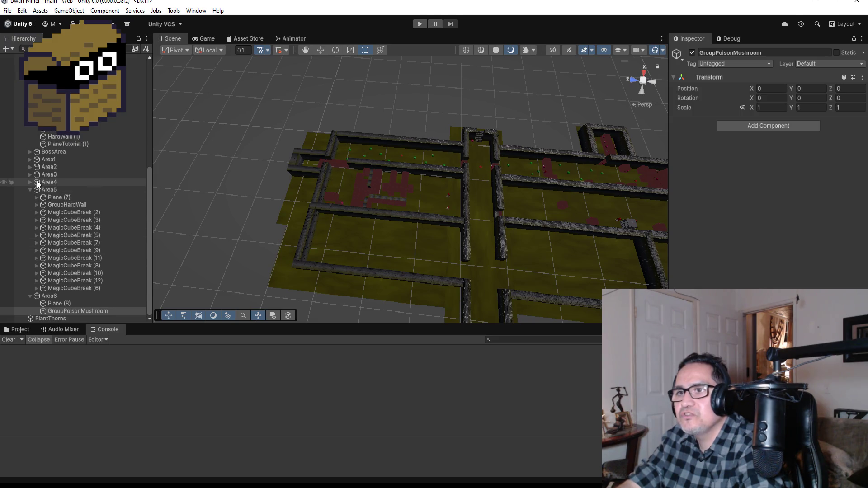
pyautogui.click(30, 189)
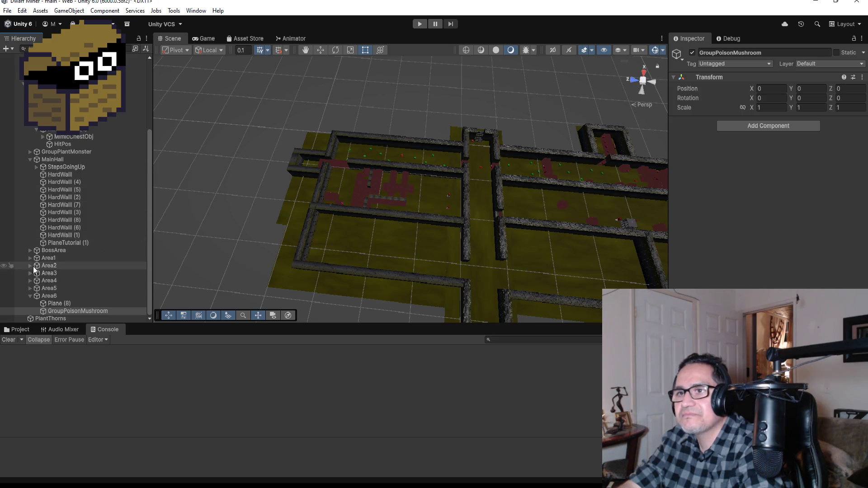
pyautogui.click(30, 258)
pyautogui.scroll(-3, 64, 264)
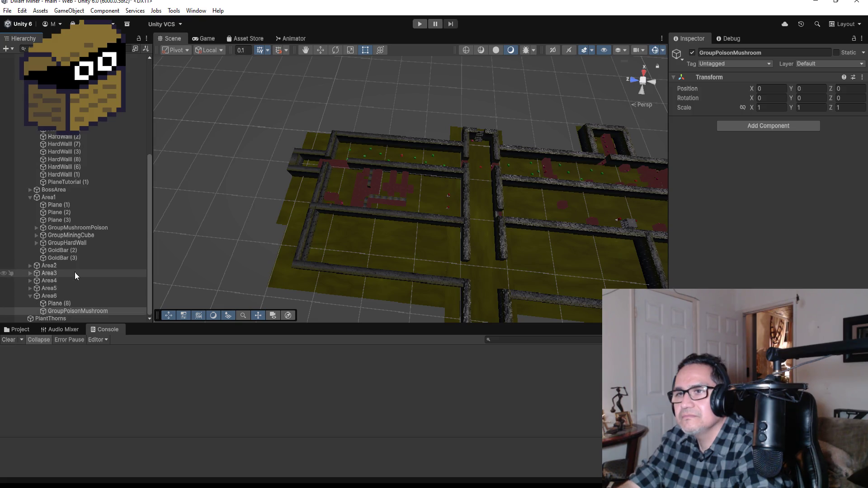
pyautogui.click(37, 227)
pyautogui.click(90, 236)
pyautogui.scroll(-5, 123, 240)
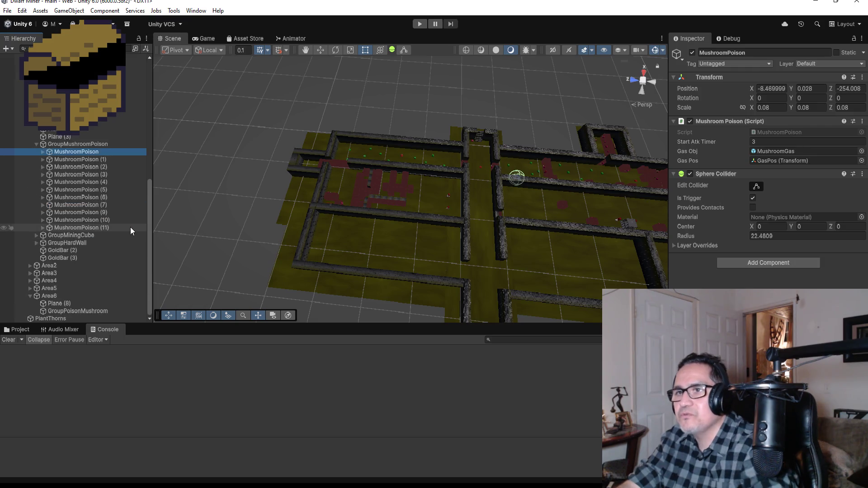
pyautogui.hotkey('ctrl', 'd')
pyautogui.moveTo(99, 158)
pyautogui.mouseDown()
pyautogui.moveTo(87, 322)
pyautogui.moveTo(86, 311)
pyautogui.mouseUp()
pyautogui.scroll(-3, 533, 178)
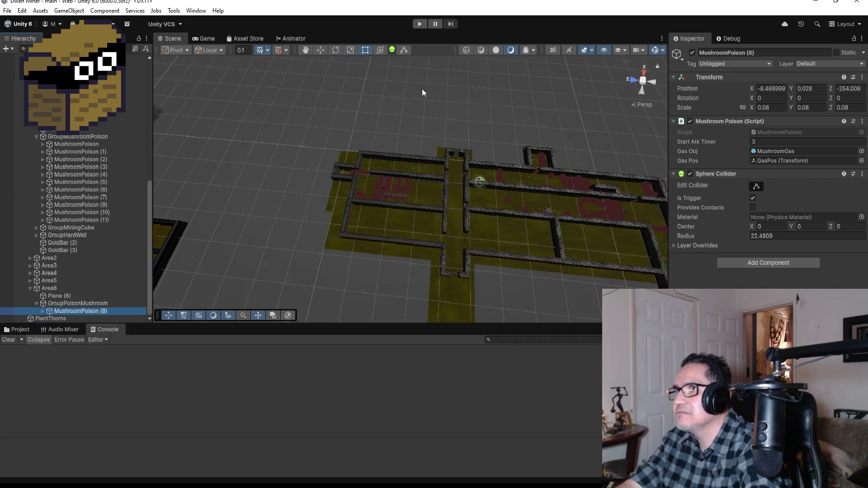
# Position MushroomPoison (8) in Area6 at X -23.6, Z -238.1 with the Move tool
pyautogui.click(322, 50)
pyautogui.moveTo(444, 181); pyautogui.dragTo(416, 178)
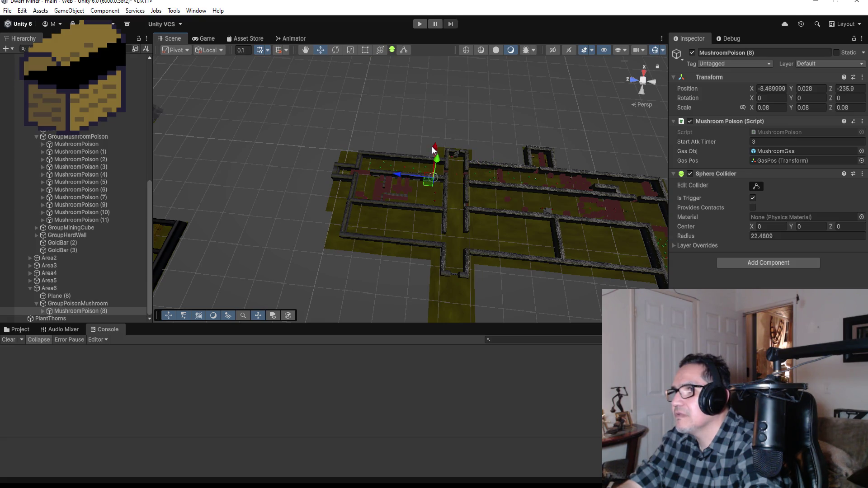
pyautogui.moveTo(435, 149); pyautogui.dragTo(436, 185)
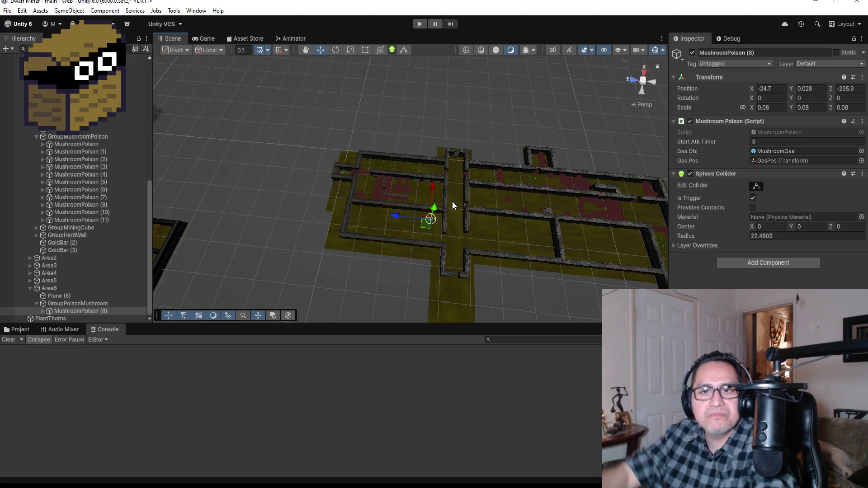
pyautogui.scroll(3, 442, 244)
pyautogui.moveTo(411, 236); pyautogui.dragTo(422, 239)
pyautogui.moveTo(457, 205); pyautogui.dragTo(457, 200)
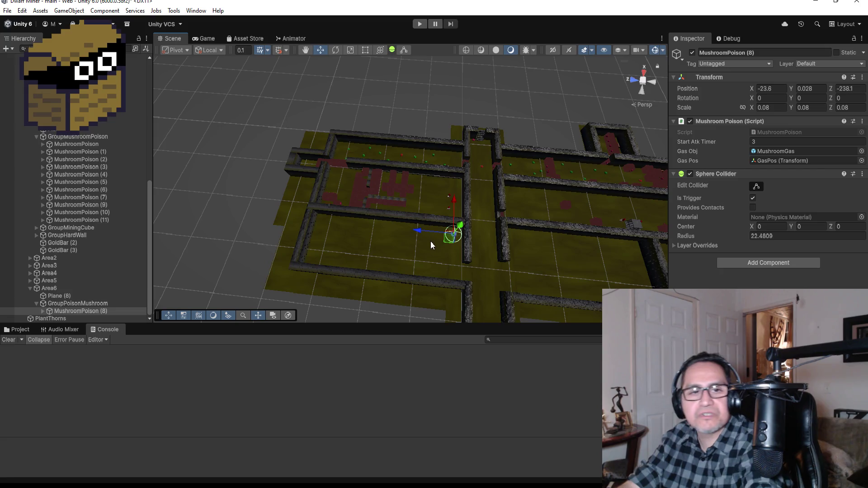
pyautogui.moveTo(494, 301)
pyautogui.mouseDown()
pyautogui.moveTo(508, 268)
pyautogui.moveTo(309, 102)
pyautogui.moveTo(333, 308)
pyautogui.mouseUp()
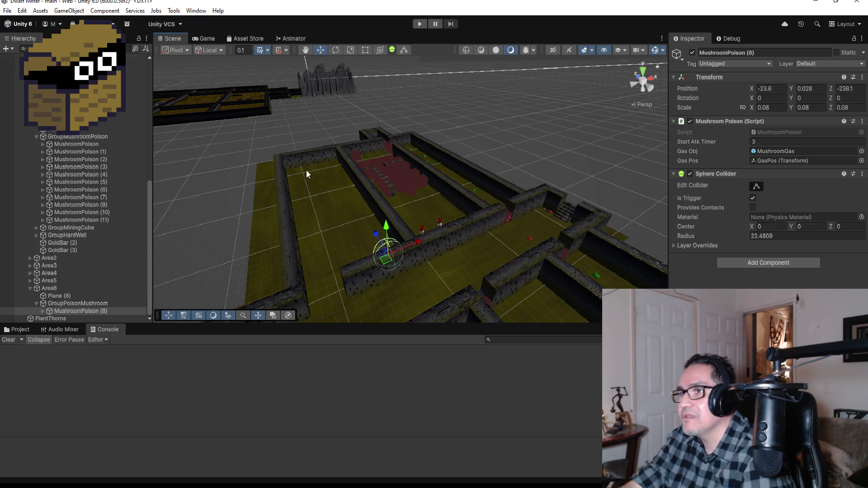
pyautogui.moveTo(321, 167)
pyautogui.mouseDown()
pyautogui.moveTo(357, 188)
pyautogui.moveTo(342, 256)
pyautogui.mouseUp()
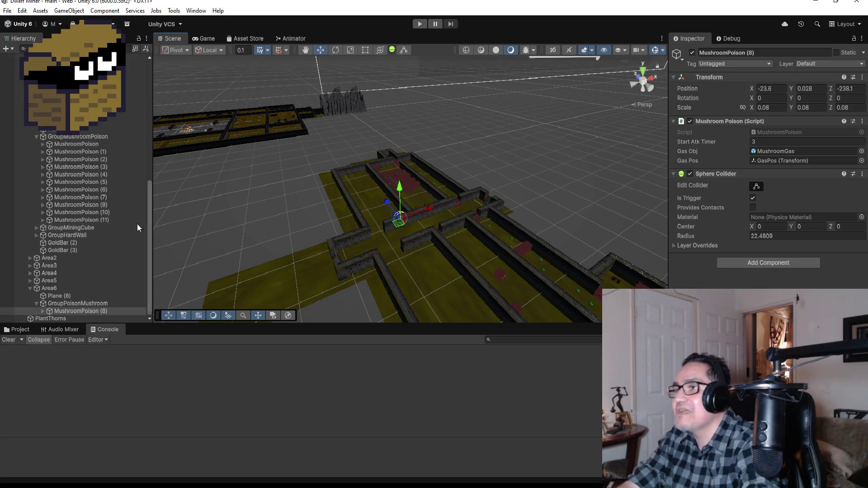
pyautogui.scroll(5, 99, 224)
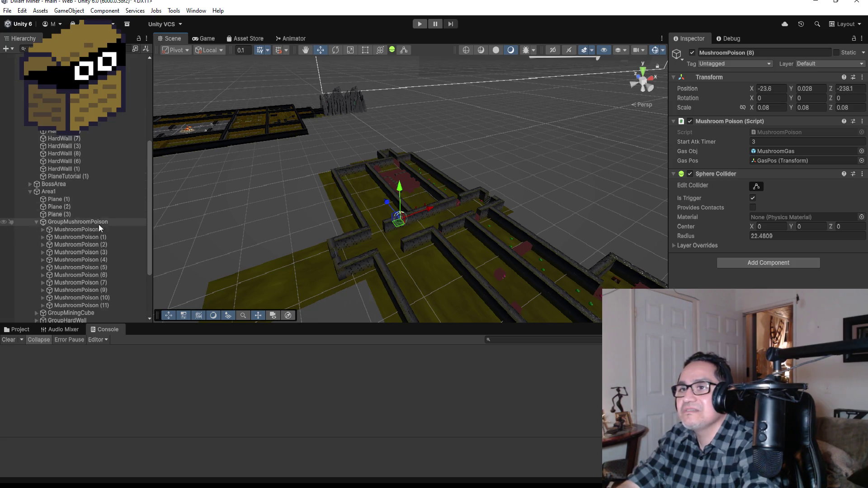
pyautogui.click(36, 224)
pyautogui.scroll(2, 71, 179)
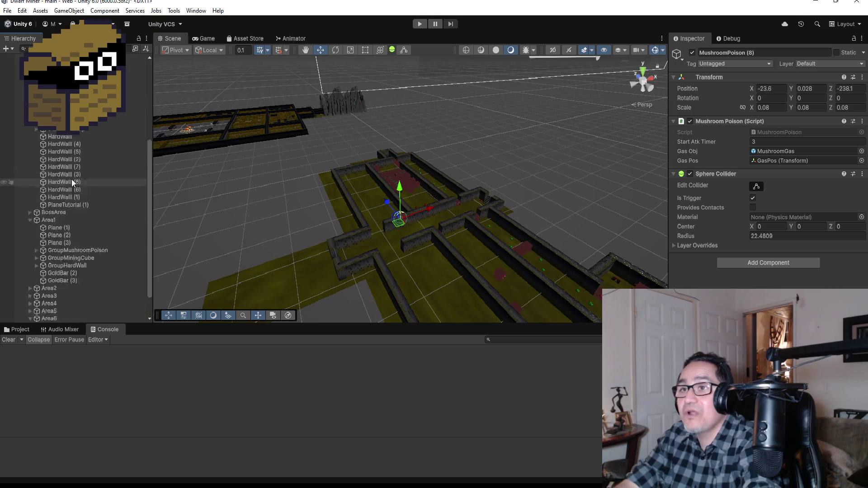
pyautogui.scroll(3, 72, 180)
pyautogui.scroll(4, 459, 217)
pyautogui.moveTo(457, 221)
pyautogui.mouseDown()
pyautogui.moveTo(484, 198)
pyautogui.moveTo(405, 247)
pyautogui.mouseUp()
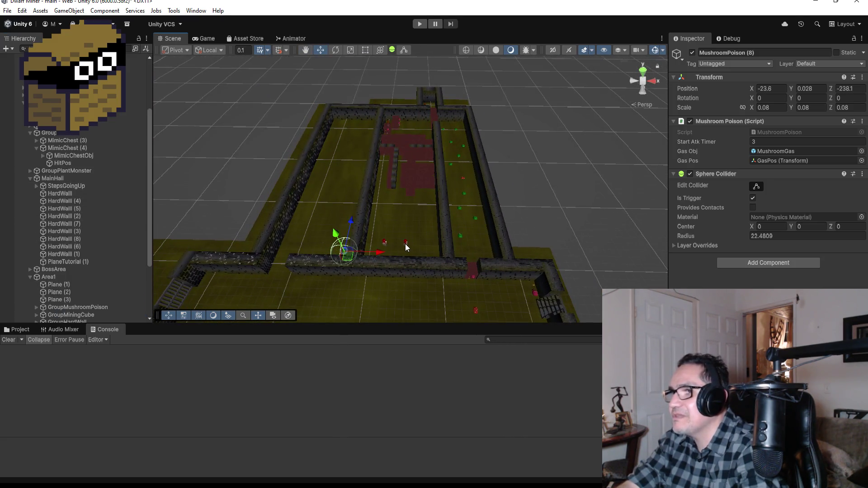
# Change the tag of SuperGoblin (2) and SuperGoblin (3) to Enemy
pyautogui.click(406, 244)
pyautogui.click(723, 63)
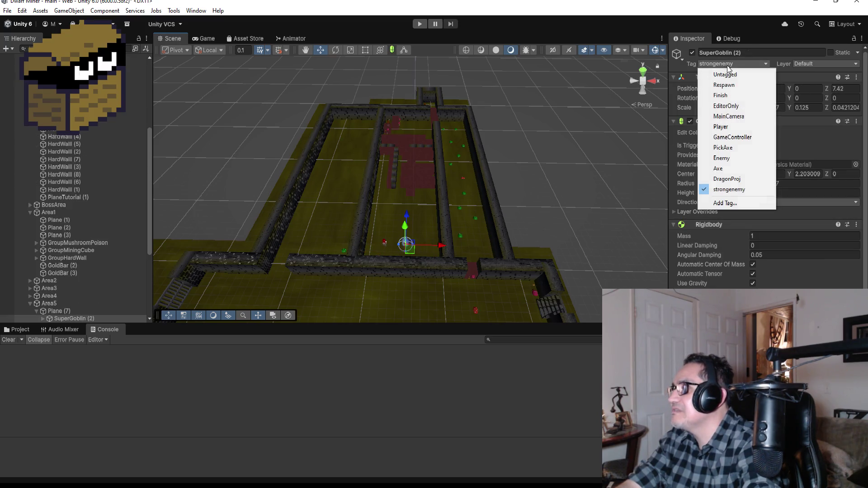
pyautogui.click(731, 159)
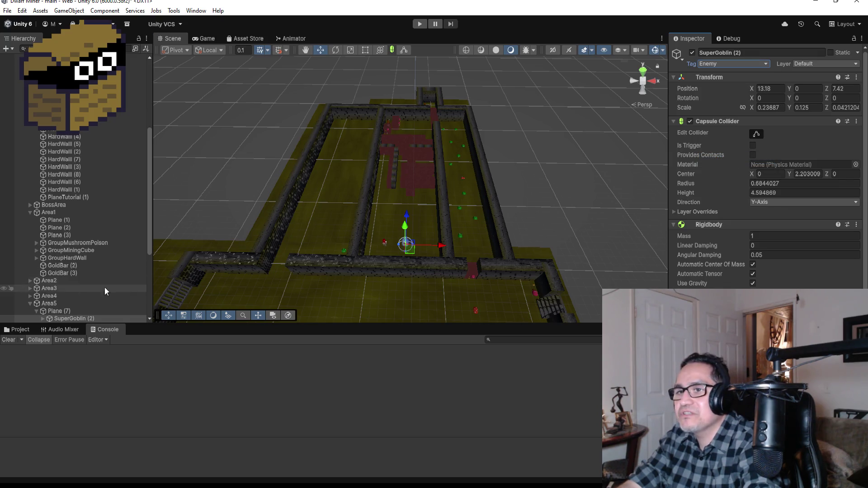
pyautogui.scroll(-4, 104, 287)
pyautogui.keyDown('ctrl'); pyautogui.click(67, 241); pyautogui.keyUp('ctrl')
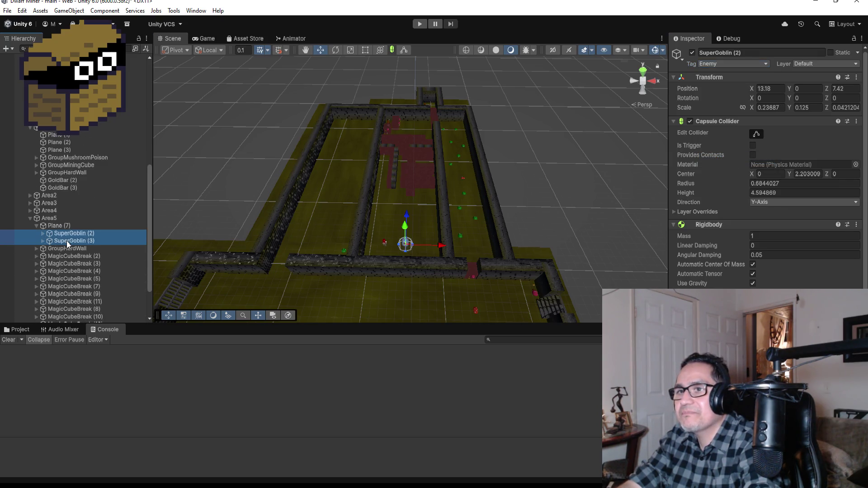
pyautogui.click(725, 64)
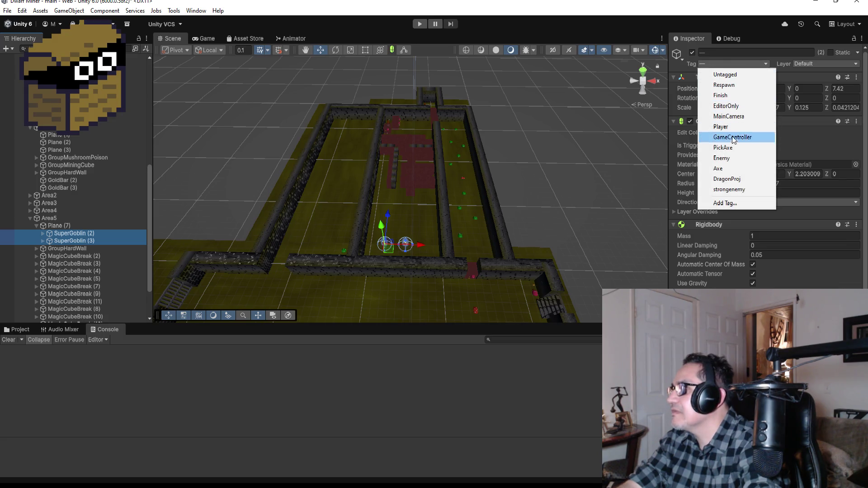
pyautogui.click(724, 158)
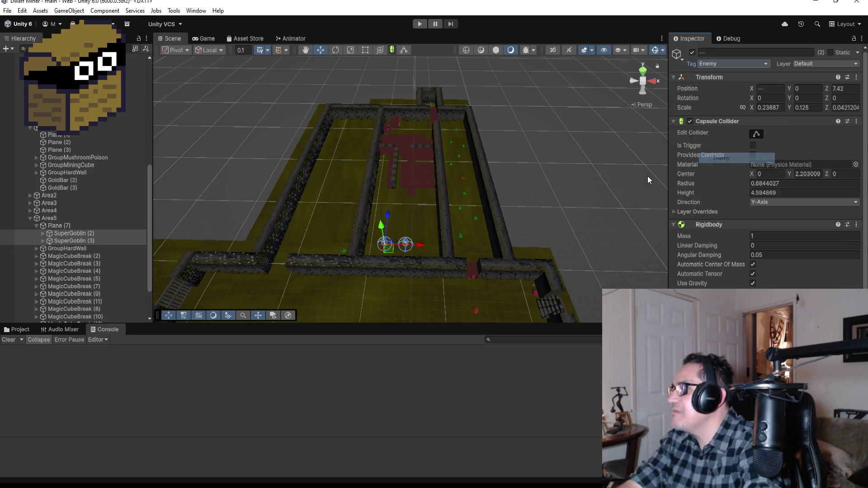
# Expand Area2 and Area3 and set the Area3 SuperGoblin's tag to Enemy
pyautogui.click(36, 226)
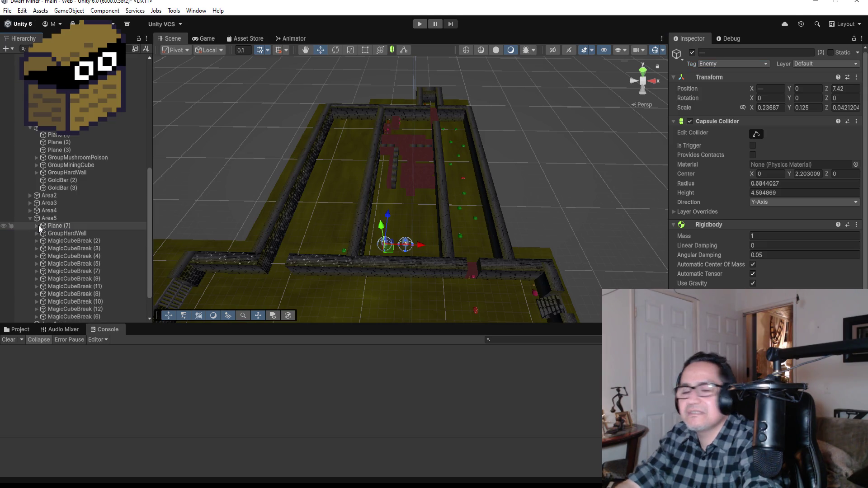
pyautogui.click(30, 196)
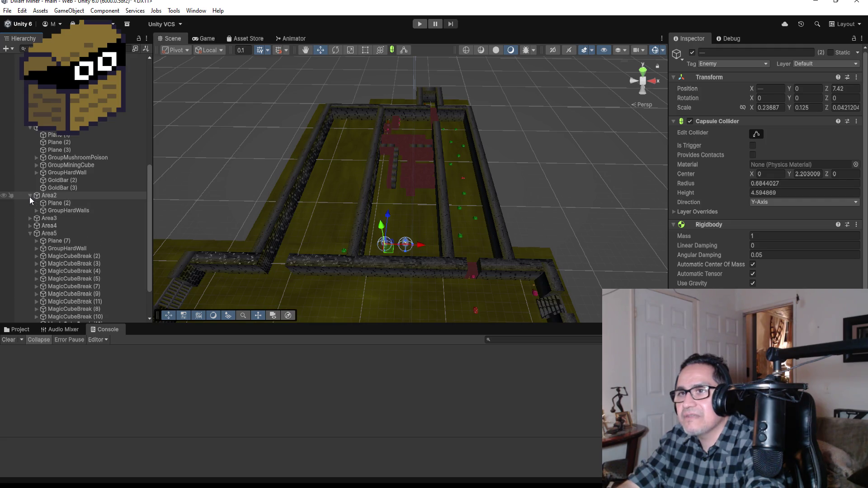
pyautogui.click(31, 218)
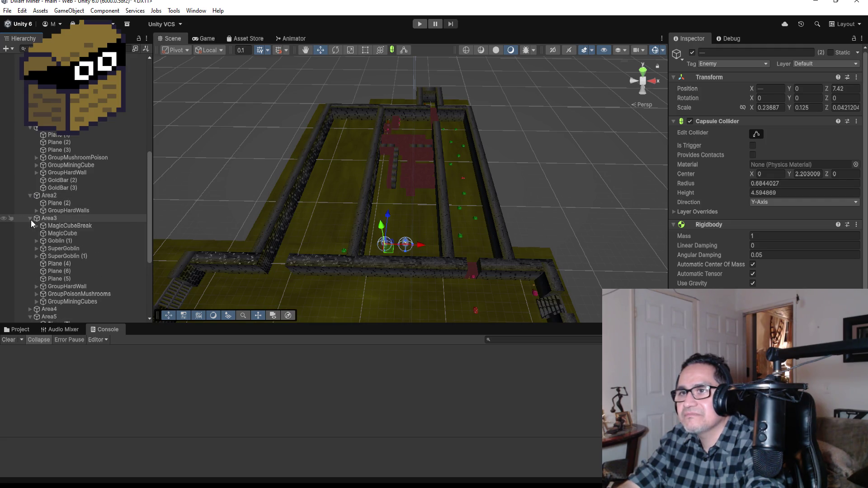
pyautogui.click(61, 248)
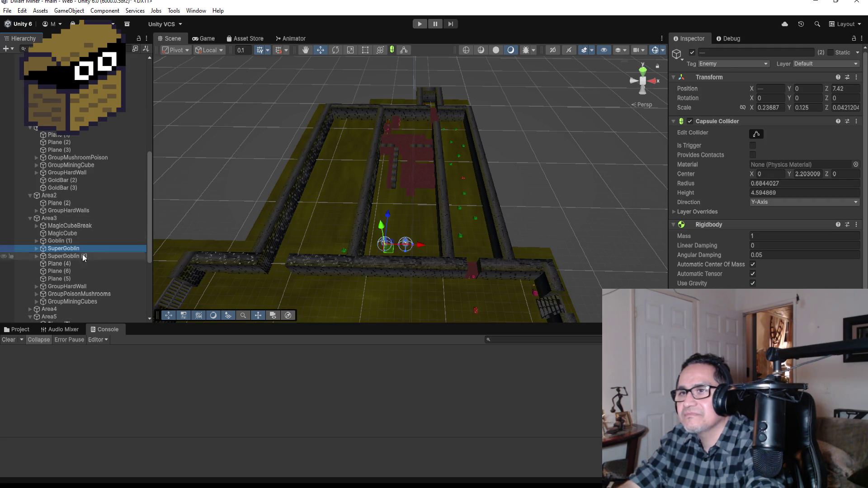
pyautogui.click(744, 64)
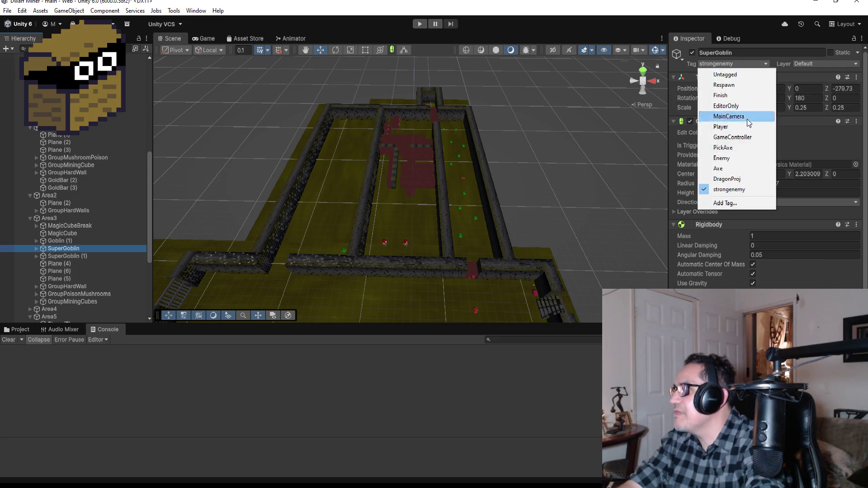
pyautogui.click(730, 157)
pyautogui.scroll(-10, 764, 283)
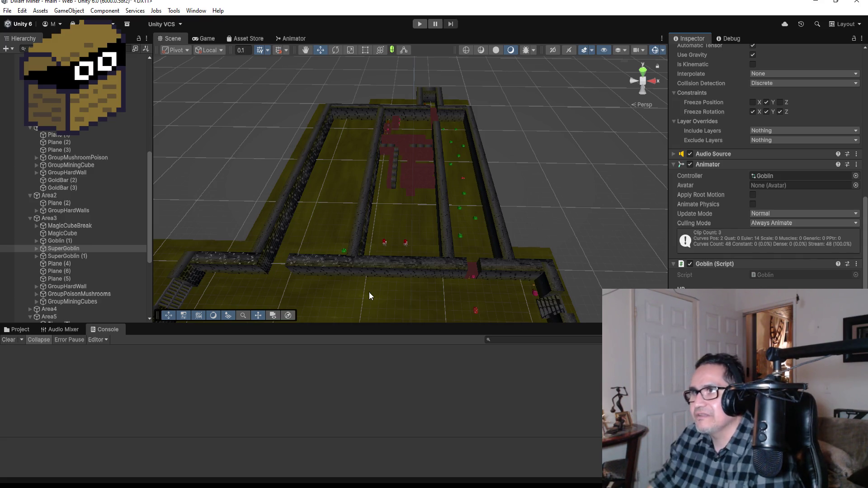
# Collapse Area3 and Area2 in the Hierarchy
pyautogui.click(31, 218)
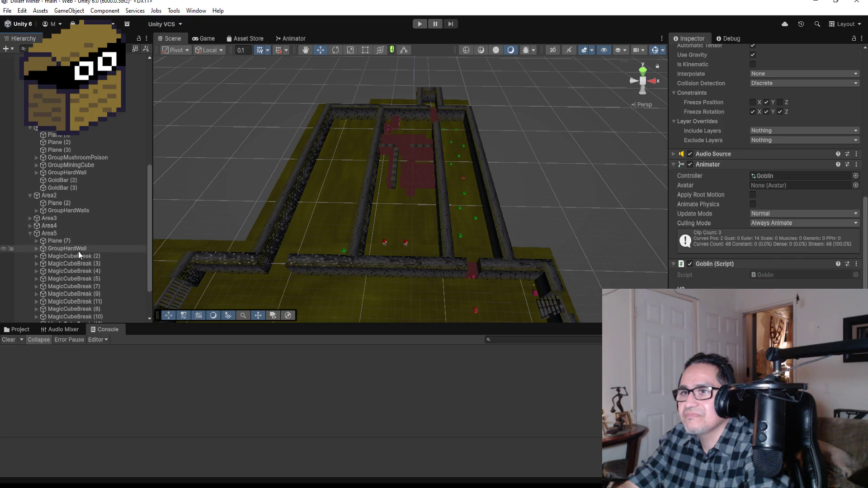
pyautogui.click(30, 218)
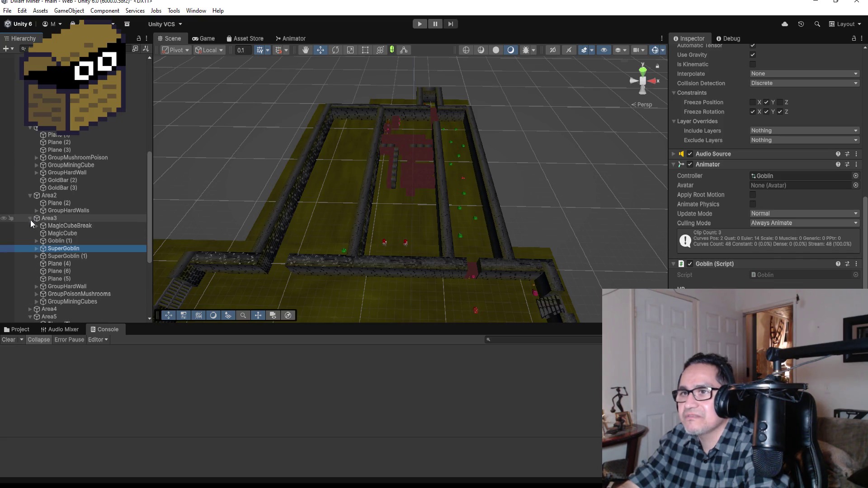
pyautogui.scroll(2, 252, 219)
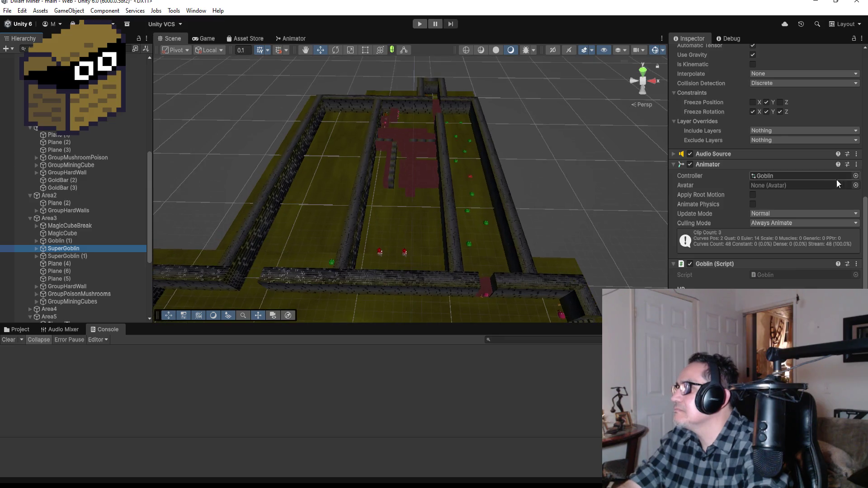
pyautogui.scroll(10, 814, 172)
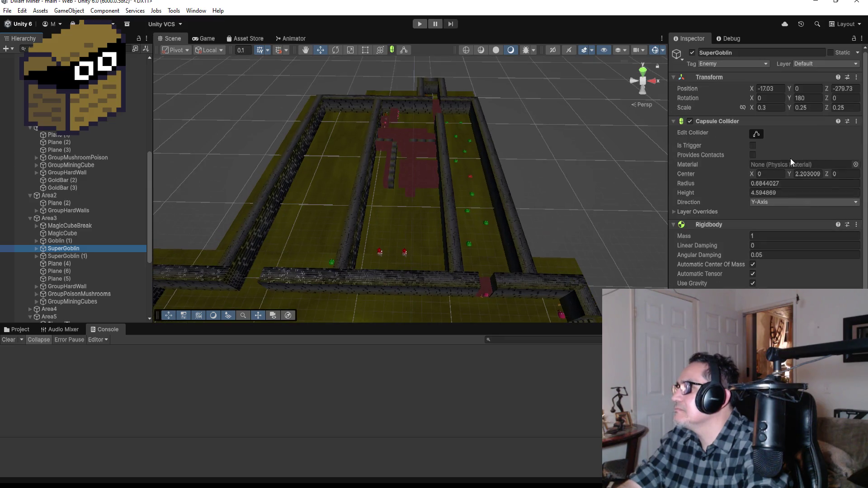
pyautogui.click(30, 218)
pyautogui.click(30, 195)
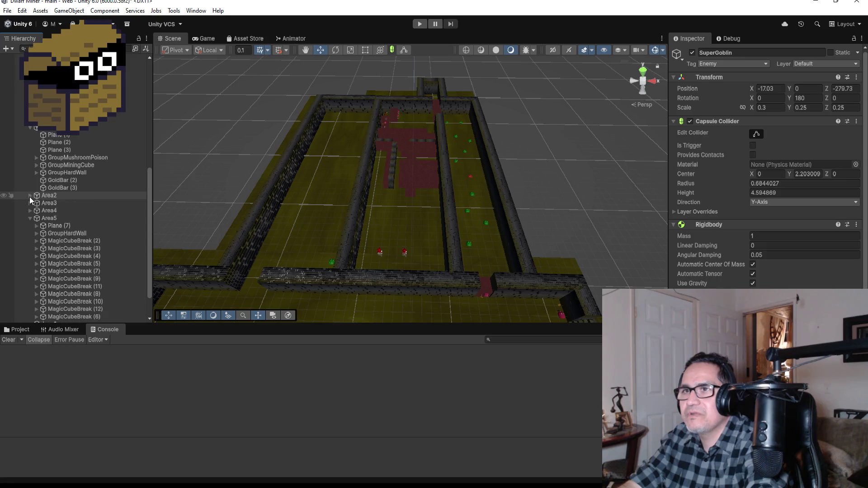
# Orbit around the maze and collapse Area5, MainHall and GroupMimic in the Hierarchy
pyautogui.scroll(-2, 415, 230)
pyautogui.scroll(5, 415, 231)
pyautogui.moveTo(439, 232)
pyautogui.mouseDown()
pyautogui.moveTo(279, 209)
pyautogui.moveTo(259, 221)
pyautogui.mouseUp()
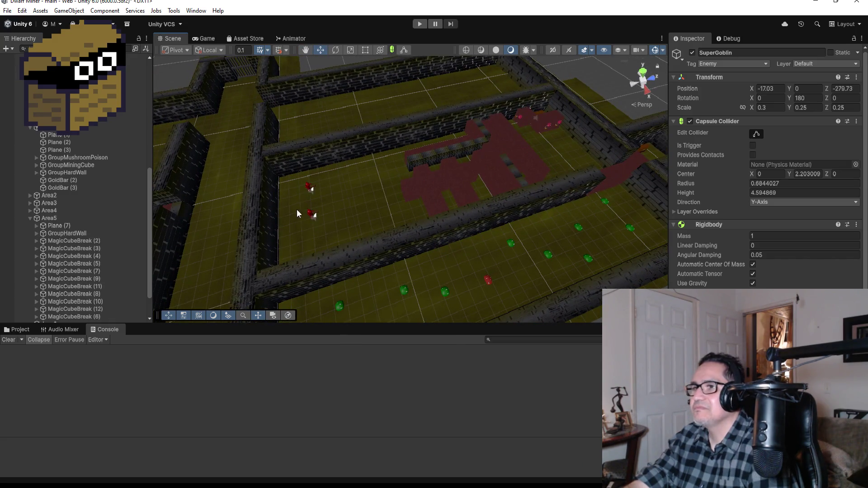
pyautogui.scroll(-3, 414, 202)
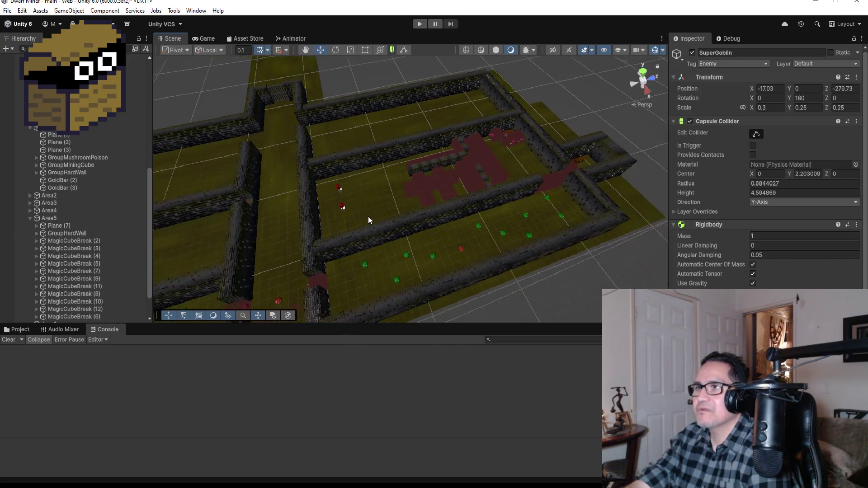
pyautogui.click(30, 218)
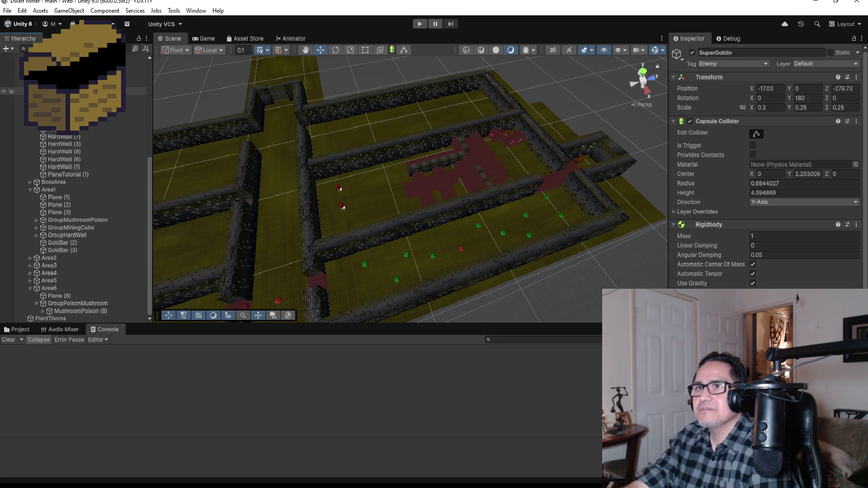
pyautogui.click(52, 91)
pyautogui.click(31, 91)
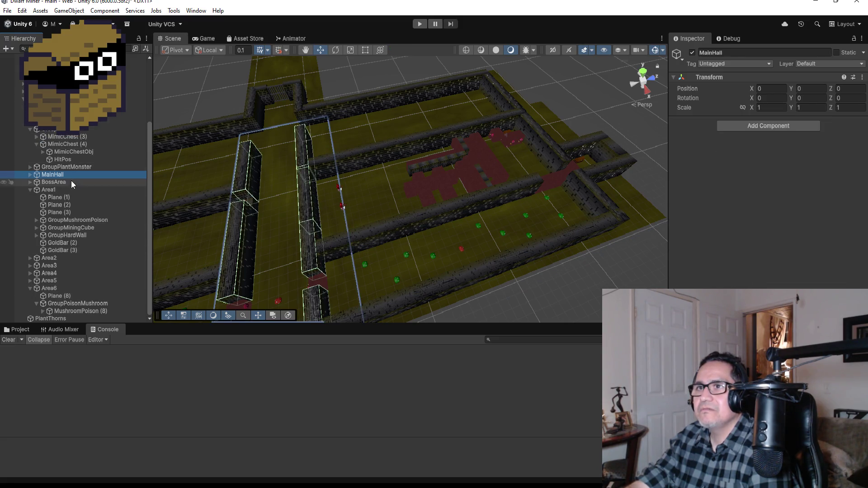
pyautogui.click(30, 129)
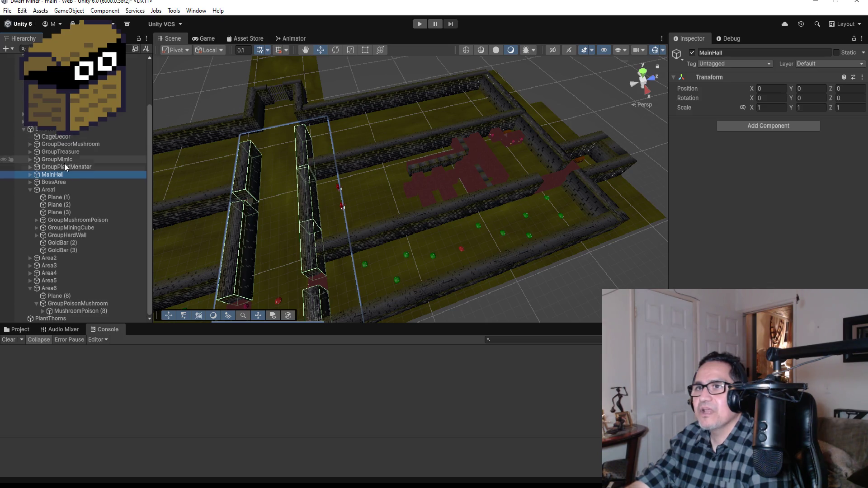
# Expand GroupPlantMonster and select TrapMushroomMonster (5)
pyautogui.click(61, 152)
pyautogui.click(58, 143)
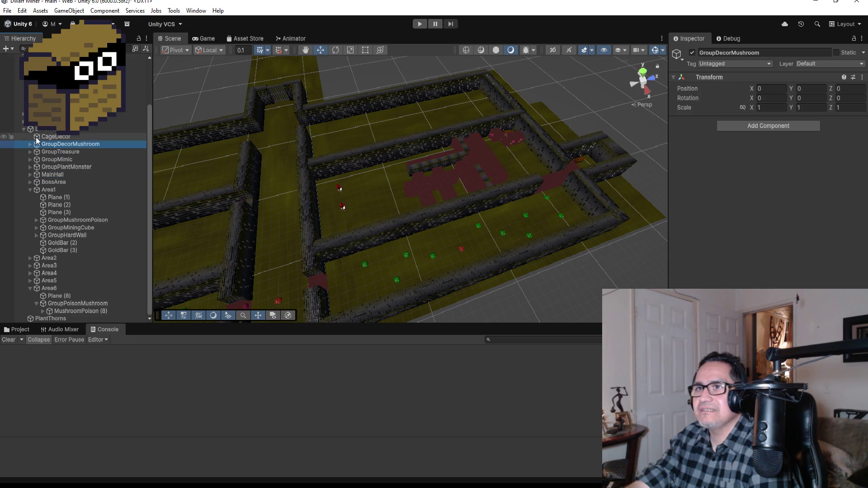
pyautogui.click(46, 168)
pyautogui.click(30, 167)
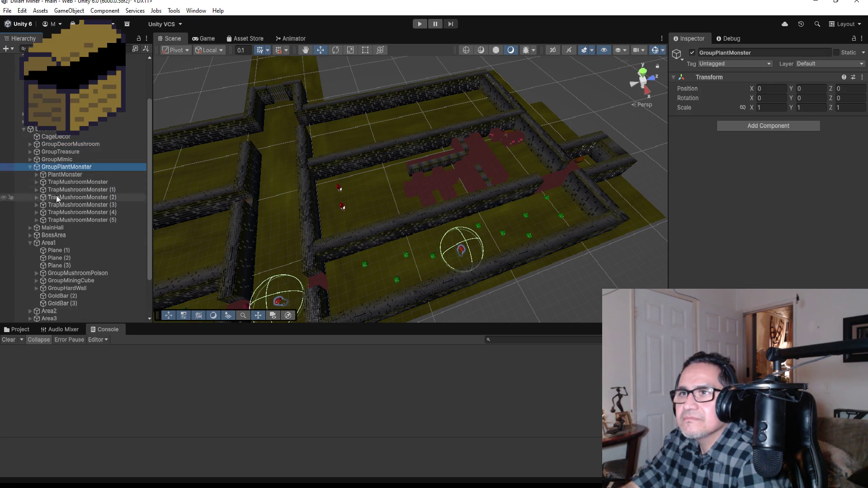
pyautogui.click(82, 220)
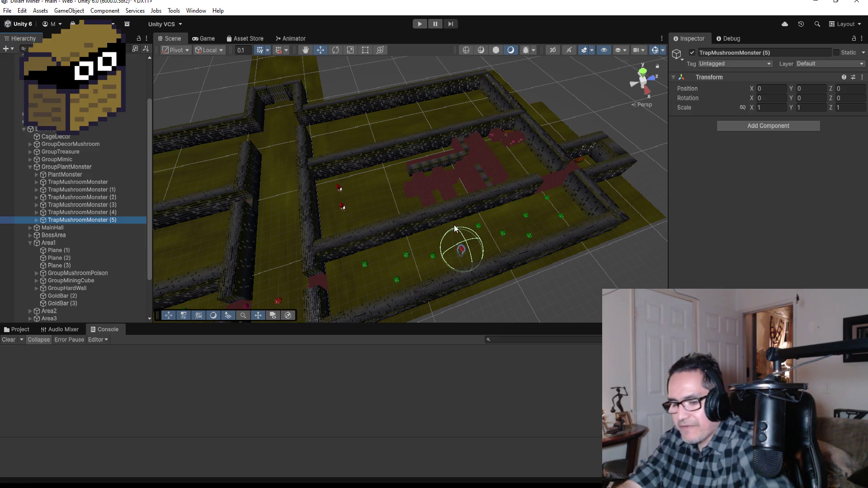
# Duplicate TrapMushroomMonster (5) and select the copy's MeshPlantMonster and MovePos children
pyautogui.hotkey('ctrl', 'd')
pyautogui.click(321, 51)
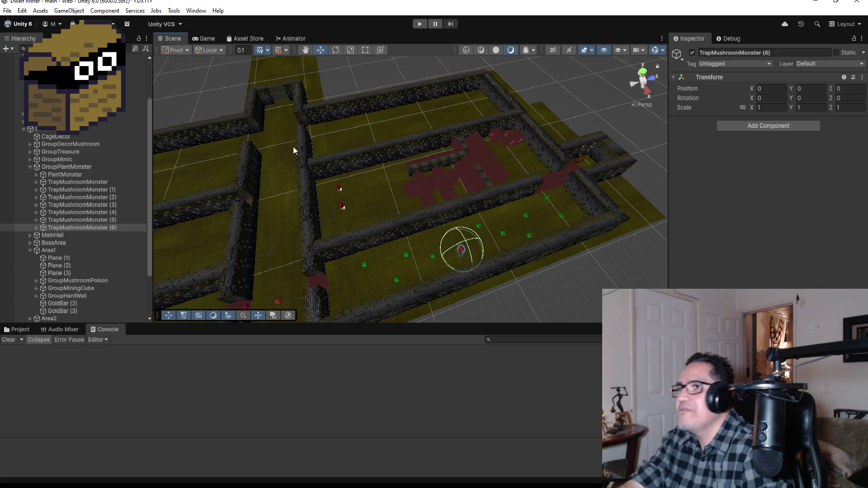
pyautogui.click(36, 227)
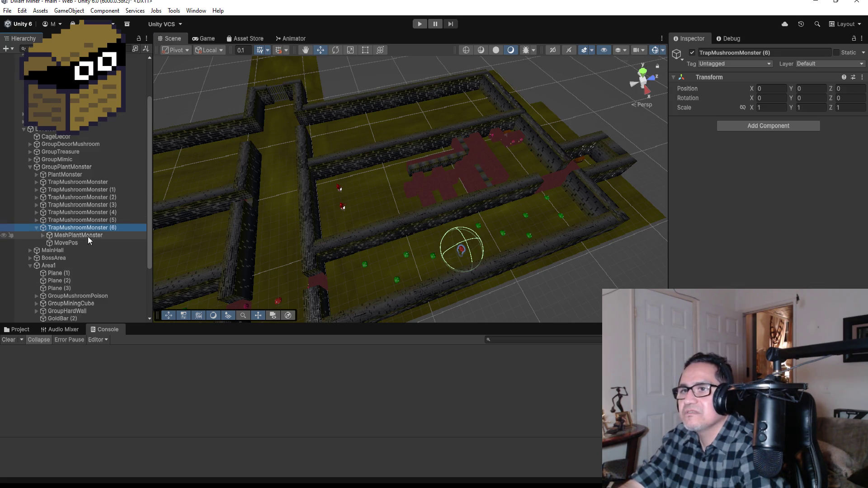
pyautogui.click(81, 244)
pyautogui.click(84, 236)
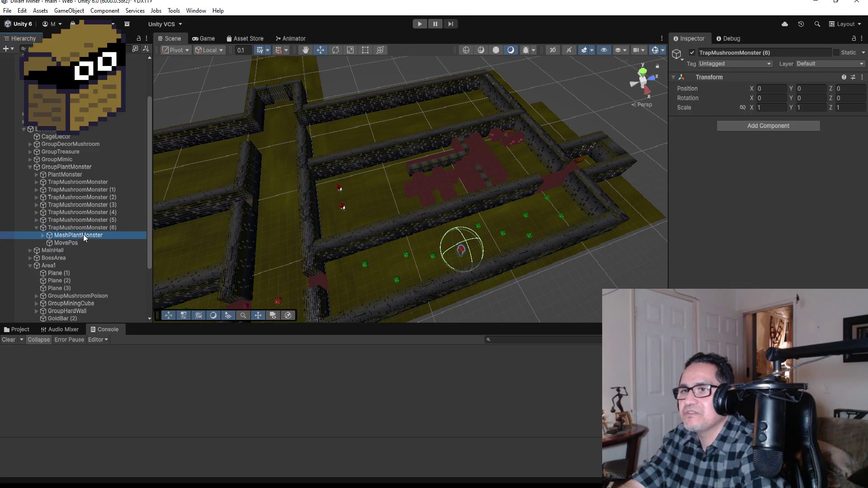
pyautogui.keyDown('ctrl'); pyautogui.click(89, 242); pyautogui.keyUp('ctrl')
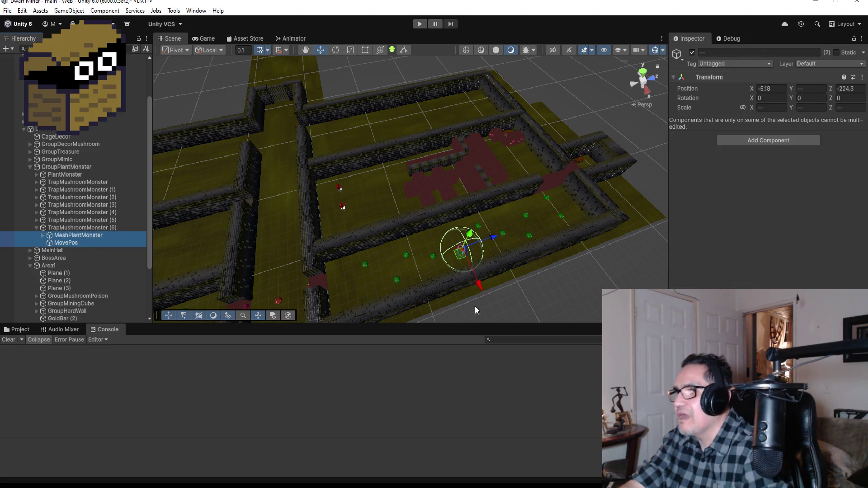
# Move TrapMushroomMonster (6)'s mesh and move point to X -15.08, Z -233.7
pyautogui.moveTo(482, 290)
pyautogui.mouseDown()
pyautogui.moveTo(433, 215)
pyautogui.moveTo(458, 167)
pyautogui.moveTo(416, 177)
pyautogui.moveTo(394, 193)
pyautogui.mouseUp()
pyautogui.moveTo(368, 230)
pyautogui.mouseDown()
pyautogui.moveTo(398, 213)
pyautogui.moveTo(396, 195)
pyautogui.mouseUp()
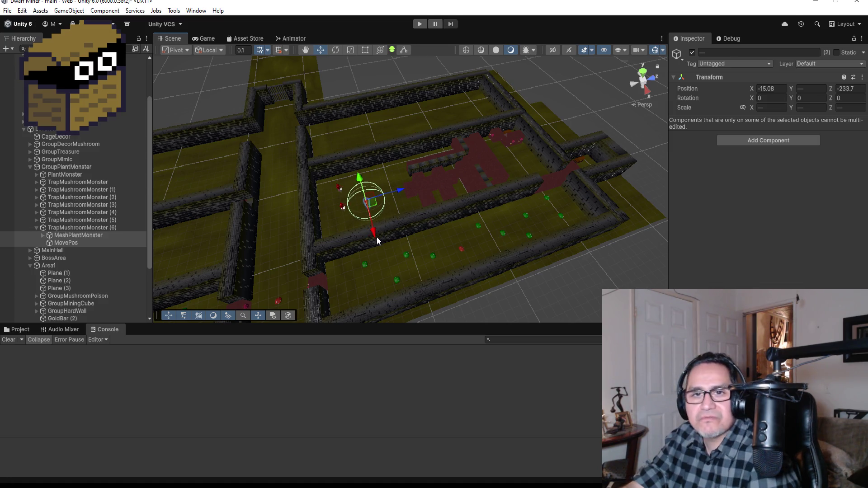
pyautogui.scroll(3, 386, 214)
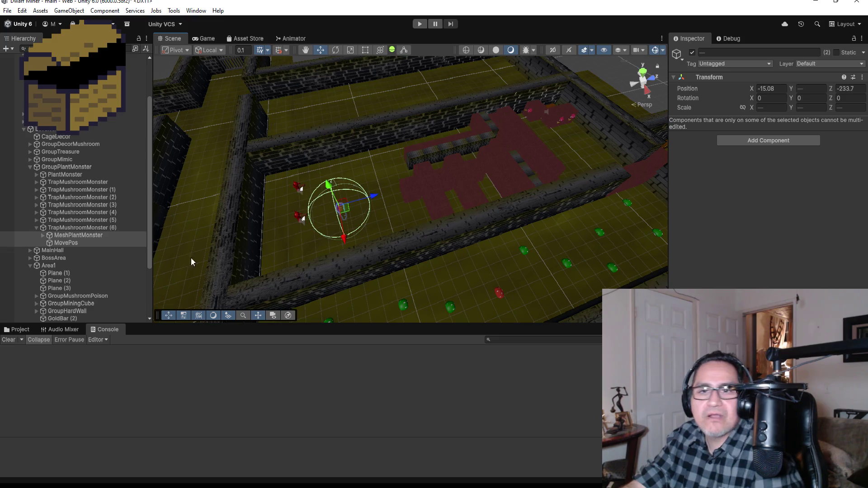
pyautogui.click(36, 228)
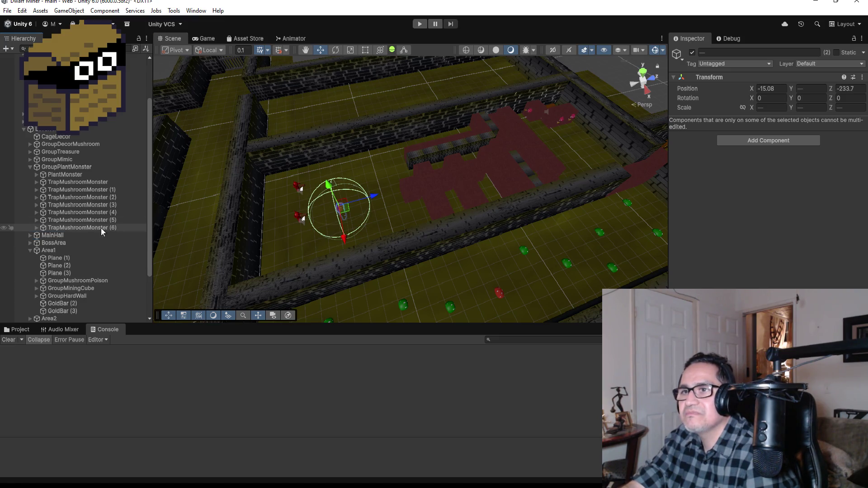
pyautogui.scroll(-3, 338, 153)
pyautogui.moveTo(363, 156)
pyautogui.mouseDown()
pyautogui.moveTo(414, 204)
pyautogui.moveTo(258, 208)
pyautogui.moveTo(382, 171)
pyautogui.moveTo(371, 181)
pyautogui.mouseUp()
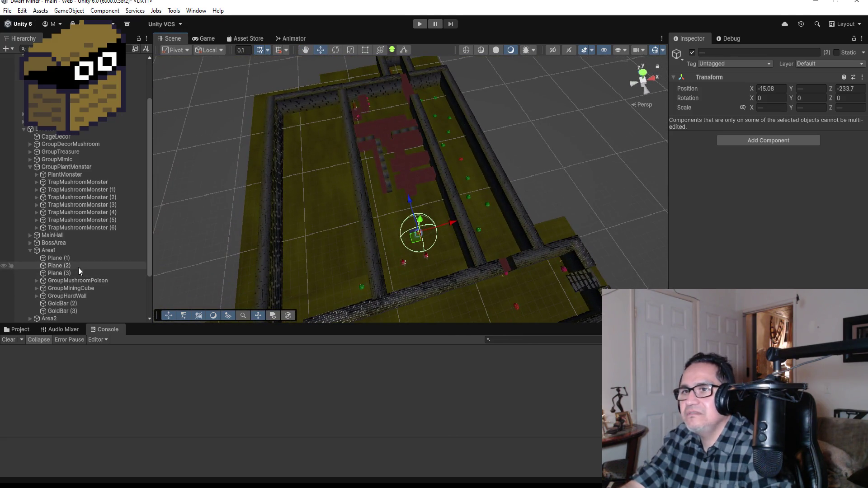
# Duplicate MushroomPoison (8) twice, pushing the second copy toward the outer far wall
pyautogui.click(31, 249)
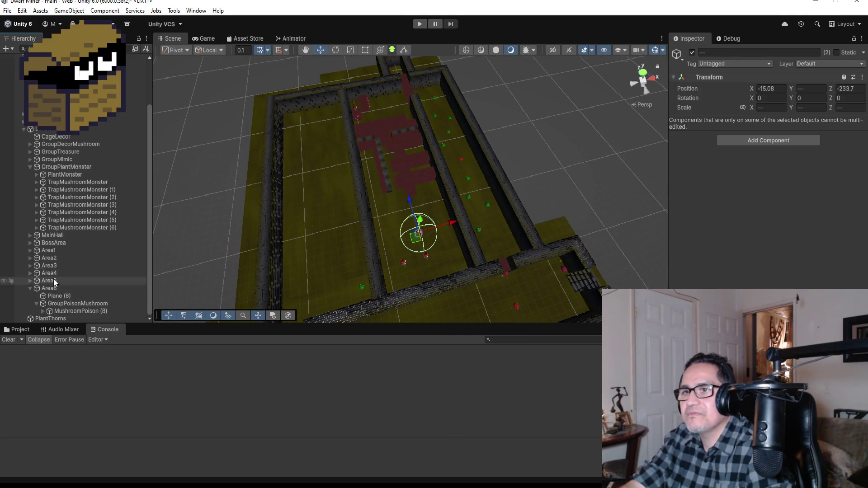
pyautogui.click(85, 312)
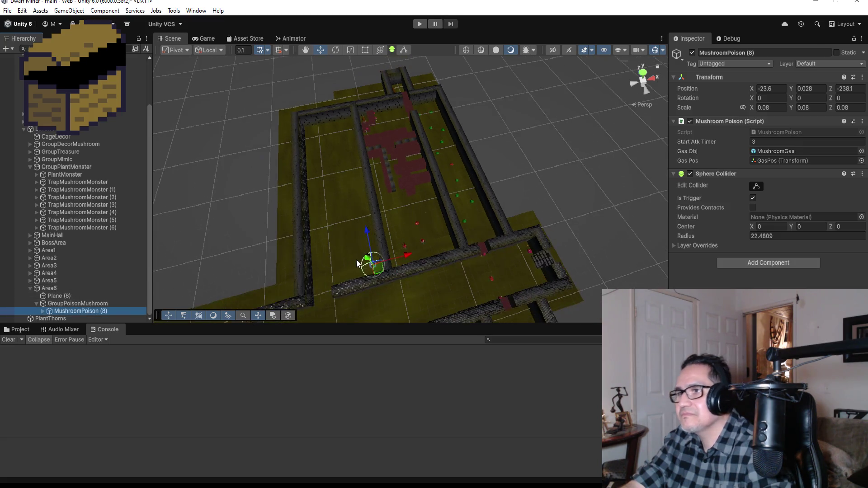
pyautogui.hotkey('ctrl', 'd')
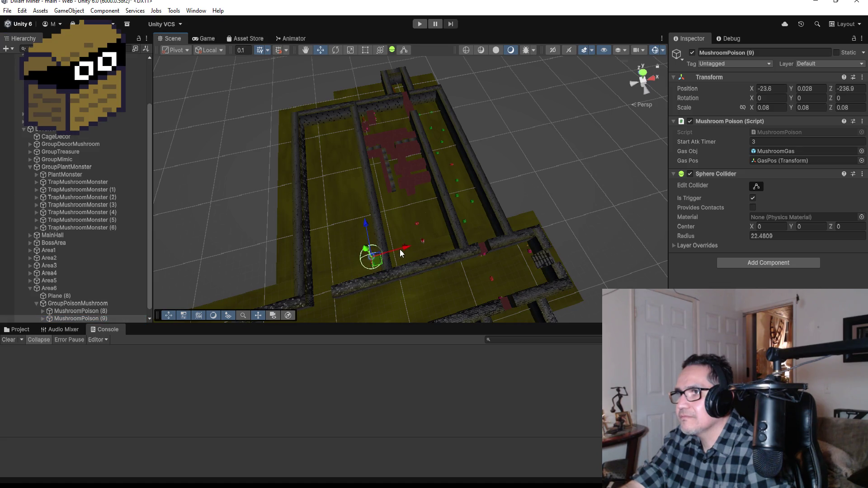
pyautogui.moveTo(402, 254); pyautogui.dragTo(406, 252)
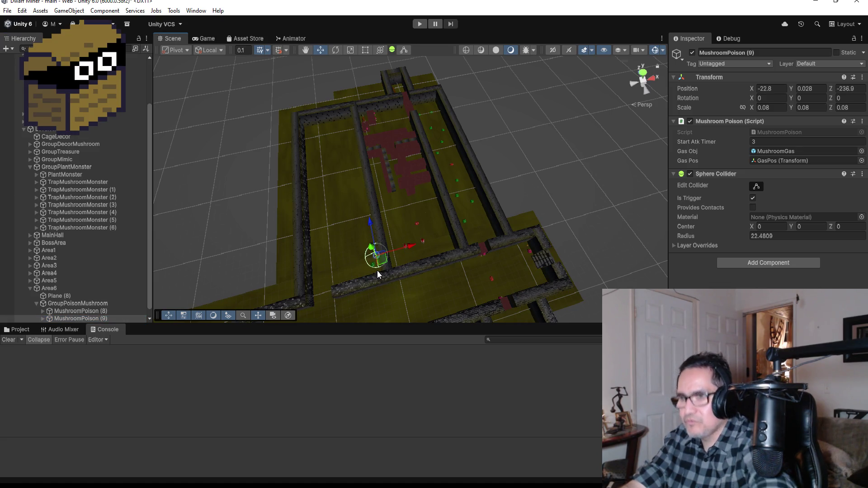
pyautogui.hotkey('ctrl', 'd')
pyautogui.moveTo(408, 248); pyautogui.dragTo(348, 258)
pyautogui.moveTo(315, 235); pyautogui.dragTo(311, 110)
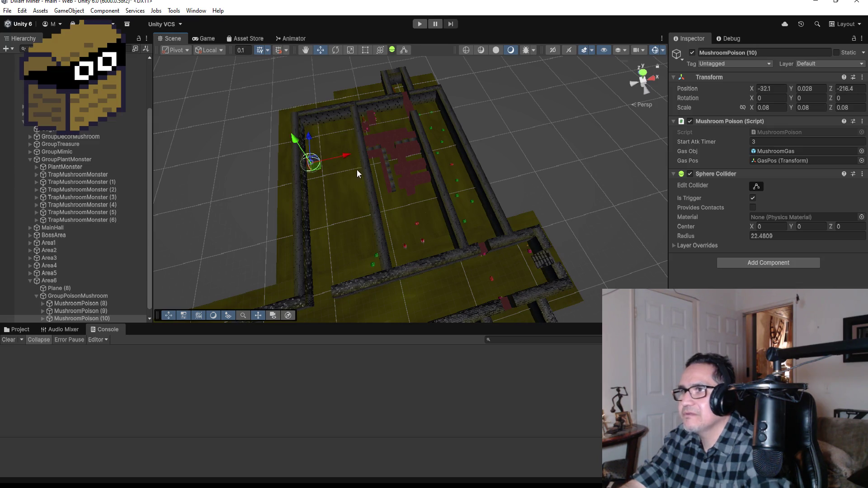
pyautogui.press('f')
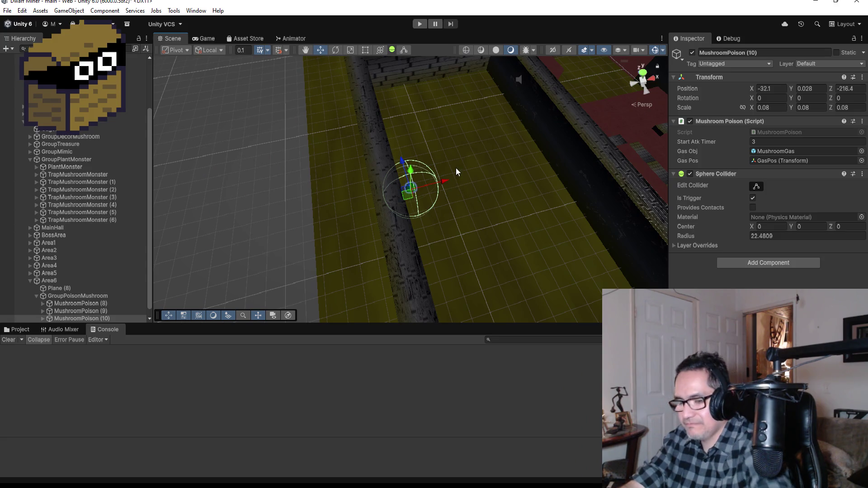
# Add four more poison mushroom copies spread across and along the corridor
pyautogui.hotkey('ctrl', 'd')
pyautogui.moveTo(402, 159); pyautogui.dragTo(407, 176)
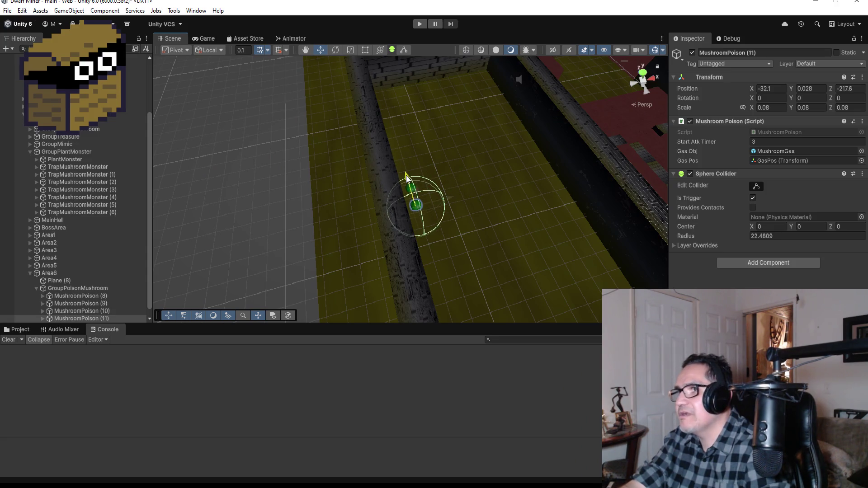
pyautogui.hotkey('ctrl', 'd')
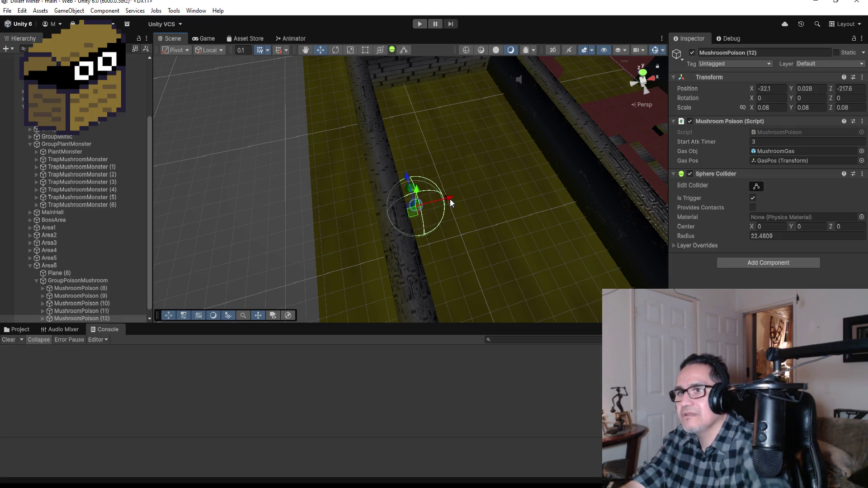
pyautogui.moveTo(450, 196)
pyautogui.mouseDown()
pyautogui.moveTo(467, 191)
pyautogui.moveTo(423, 165)
pyautogui.mouseUp()
pyautogui.scroll(-3, 515, 176)
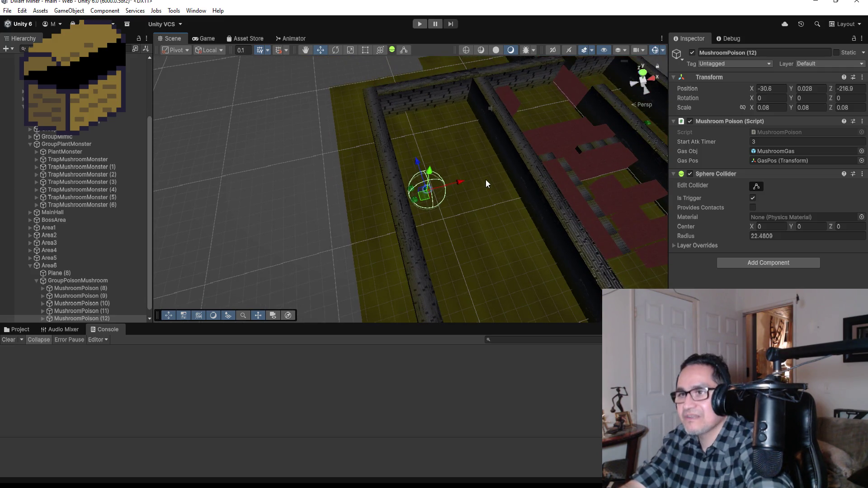
pyautogui.hotkey('ctrl', 'd')
pyautogui.moveTo(457, 181); pyautogui.dragTo(530, 170)
pyautogui.hotkey('ctrl', 'd')
pyautogui.moveTo(483, 140)
pyautogui.mouseDown()
pyautogui.moveTo(488, 155)
pyautogui.moveTo(562, 170)
pyautogui.moveTo(529, 179)
pyautogui.mouseUp()
pyautogui.hotkey('ctrl', 'd')
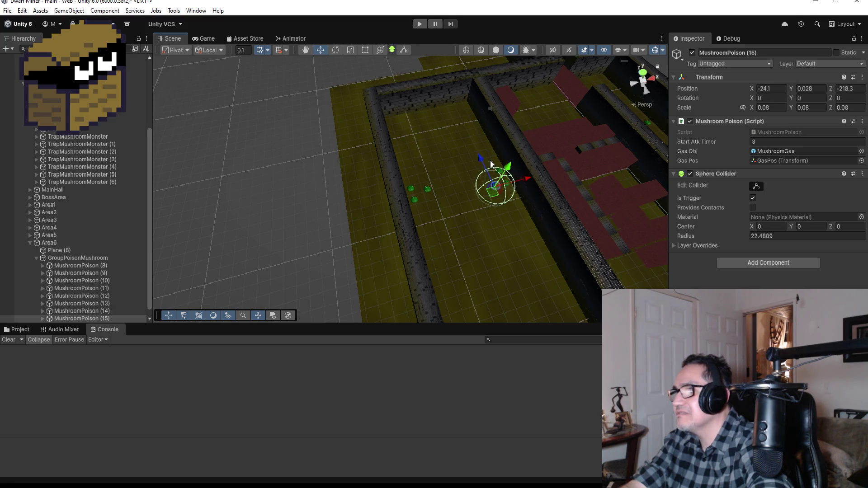
pyautogui.moveTo(481, 159); pyautogui.dragTo(479, 152)
pyautogui.scroll(-3, 521, 208)
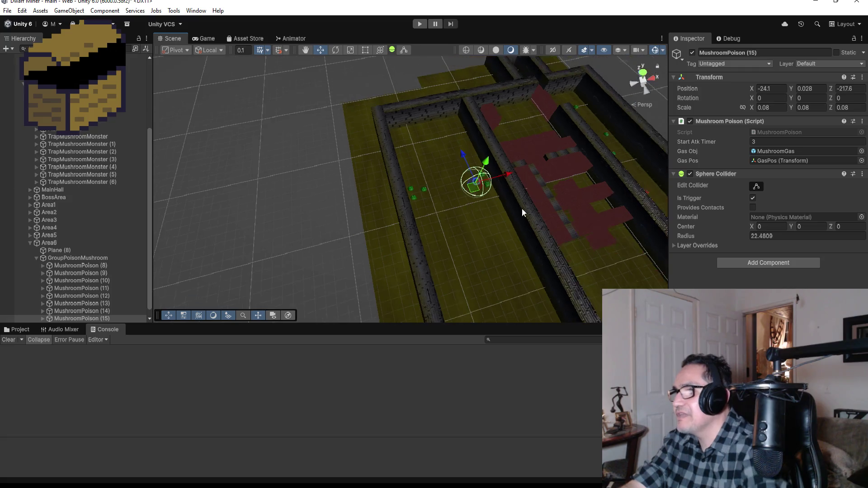
pyautogui.scroll(-3, 521, 257)
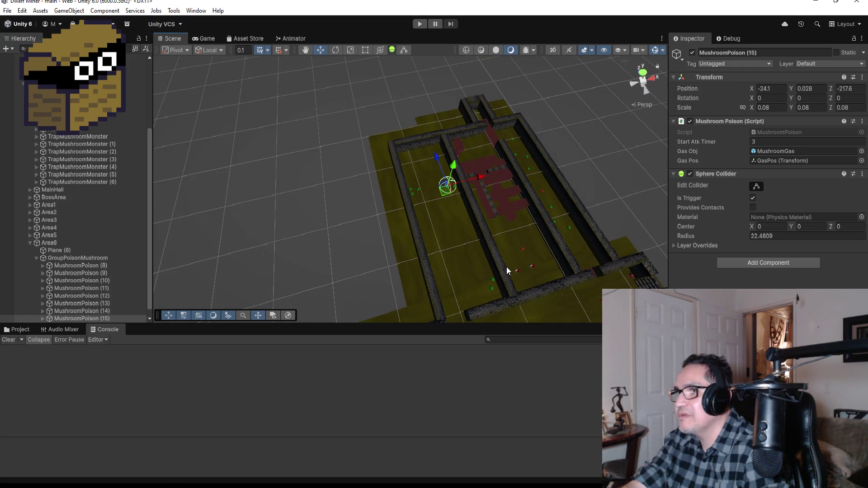
# Place copies near the bottom wall and partway back up the corridor, then start Play mode
pyautogui.hotkey('ctrl', 'd')
pyautogui.moveTo(440, 171); pyautogui.dragTo(472, 254)
pyautogui.moveTo(527, 285); pyautogui.dragTo(533, 288)
pyautogui.moveTo(489, 263); pyautogui.dragTo(484, 257)
pyautogui.scroll(-1, 504, 275)
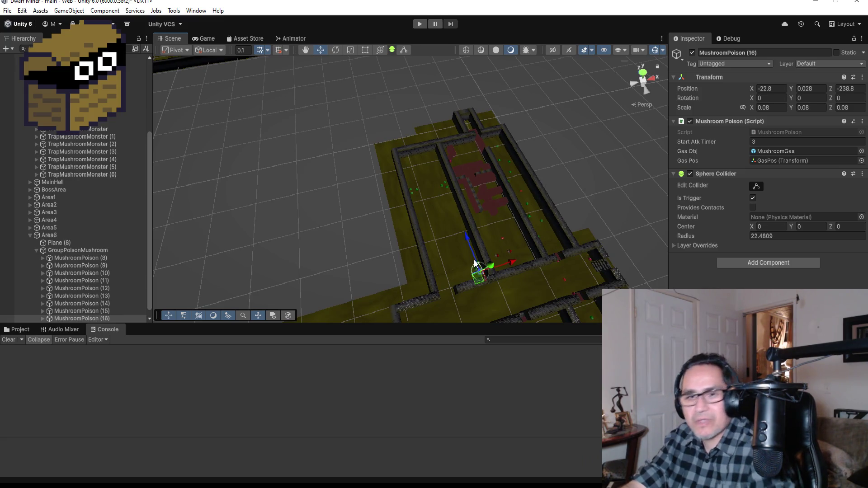
pyautogui.hotkey('ctrl', 'd')
pyautogui.moveTo(473, 236)
pyautogui.mouseDown()
pyautogui.moveTo(452, 190)
pyautogui.moveTo(438, 197)
pyautogui.mouseUp()
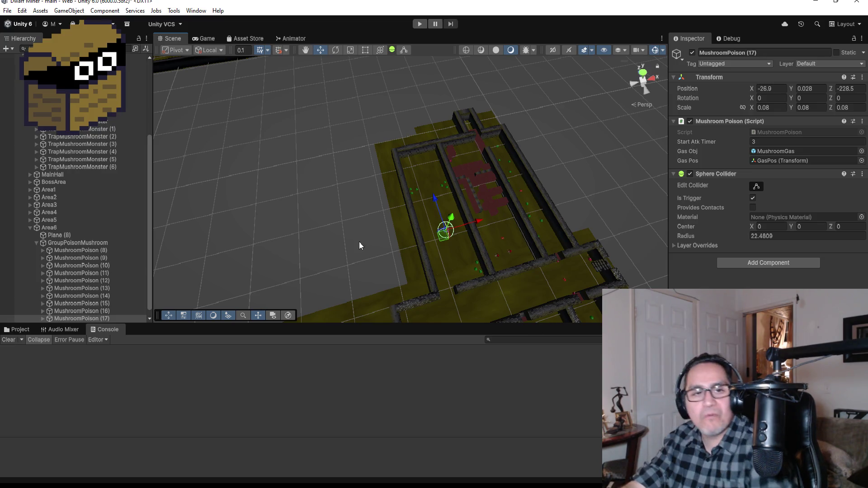
pyautogui.click(420, 25)
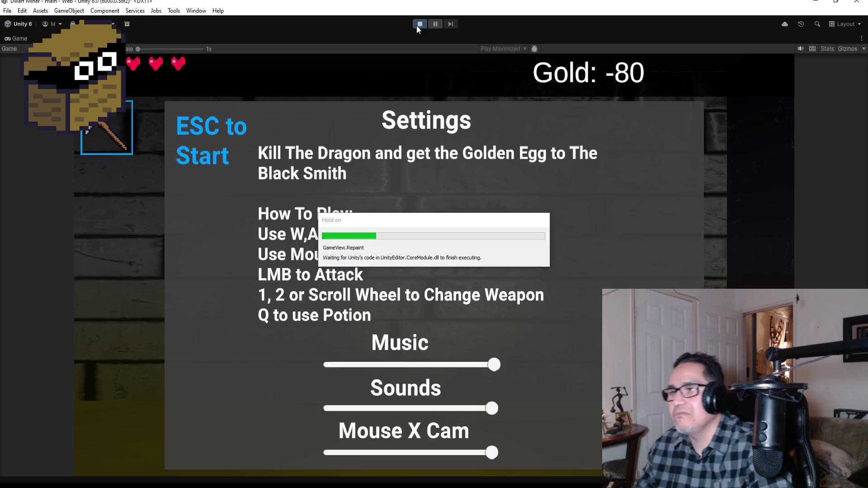
# Start the game, switch to the axe and walk into the mushroom corridor
pyautogui.press('Escape')
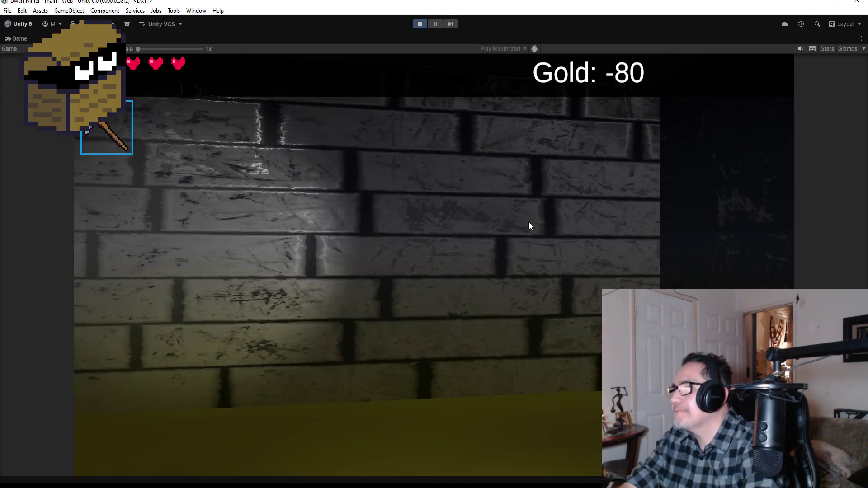
pyautogui.press('w')
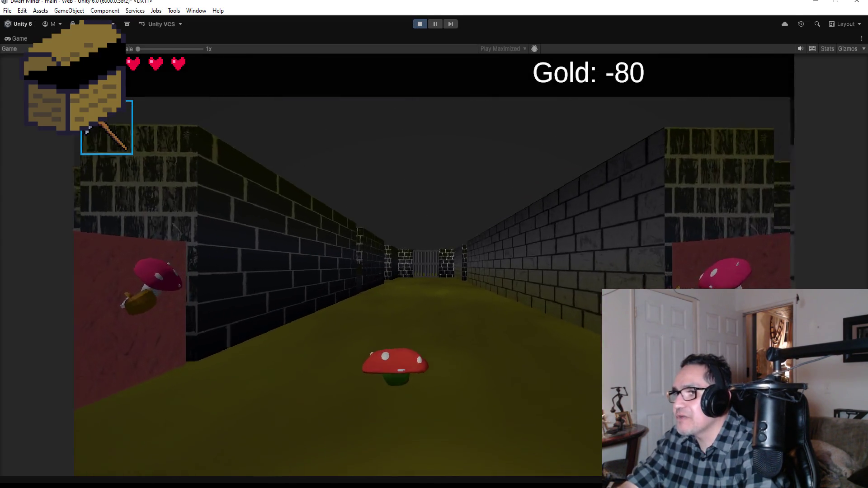
pyautogui.press('w')
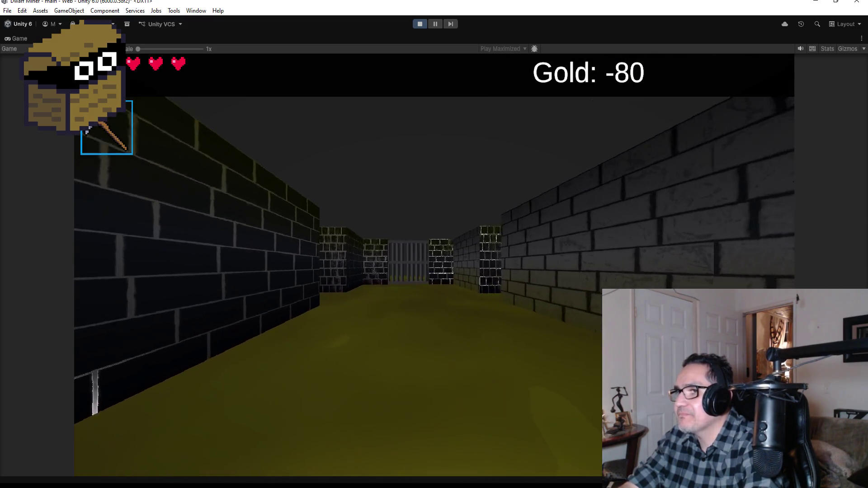
pyautogui.press('2')
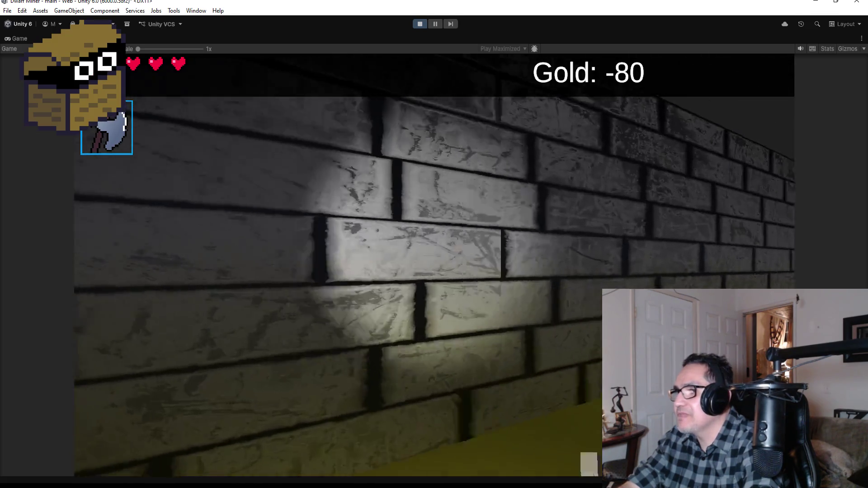
pyautogui.press('a')
pyautogui.press('d')
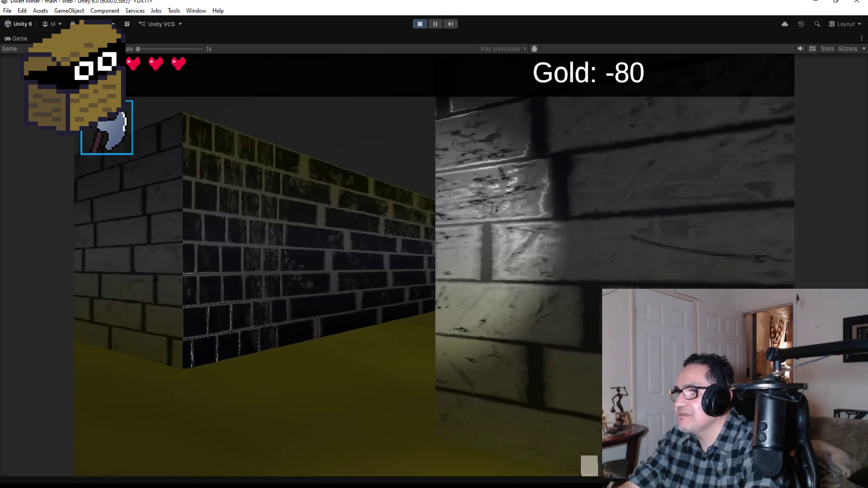
pyautogui.press('d')
pyautogui.press('a')
pyautogui.press('w')
pyautogui.press('w')
pyautogui.press('d')
pyautogui.press('a')
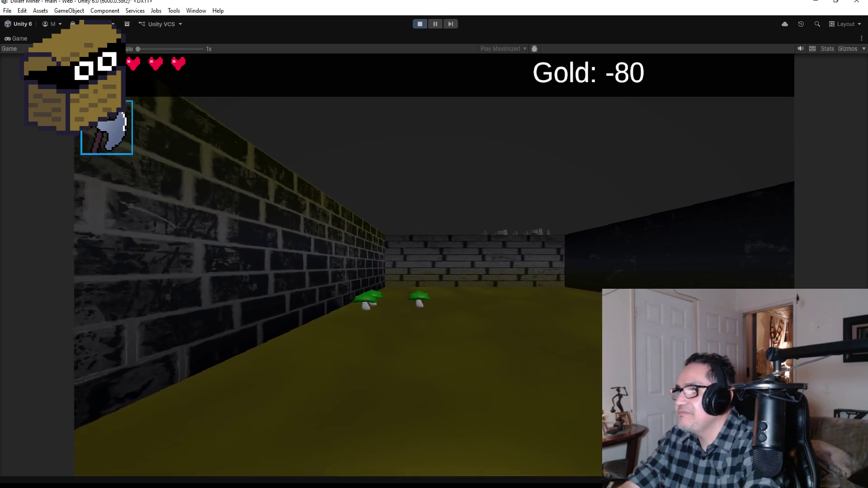
# Look around the corridor and walk past the brick wall block toward the mushrooms
pyautogui.press('a')
pyautogui.press('d')
pyautogui.press('d')
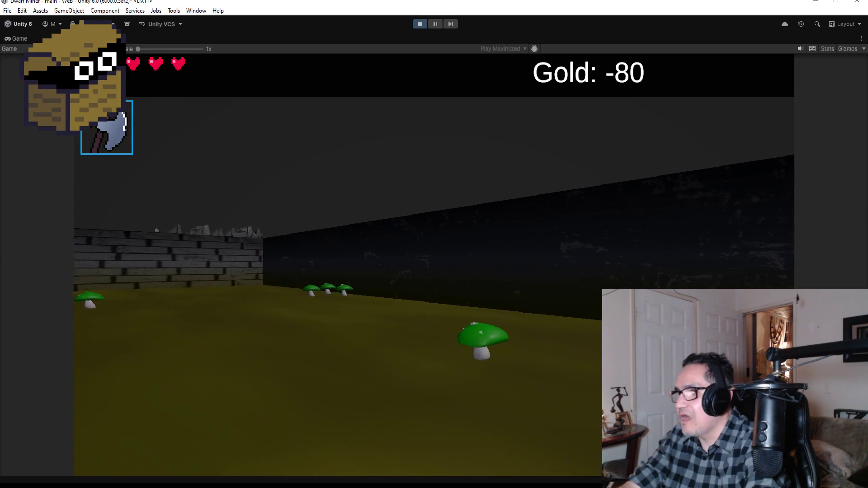
pyautogui.press('a')
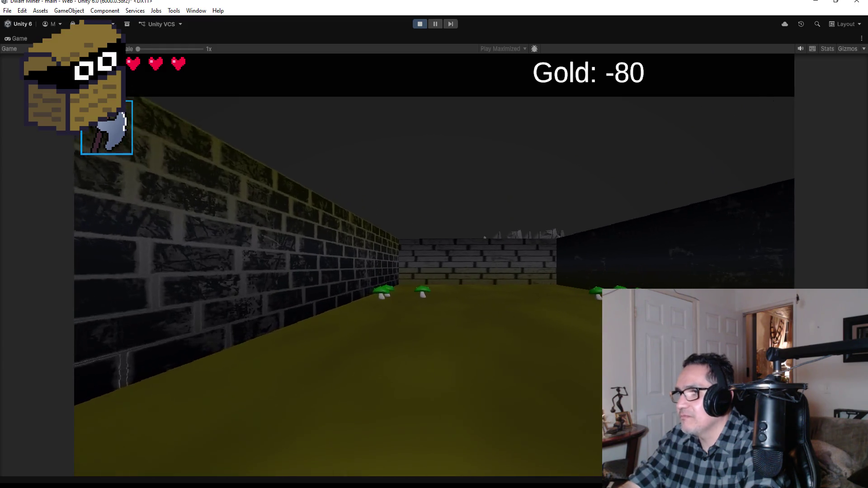
pyautogui.press('d')
pyautogui.press('w')
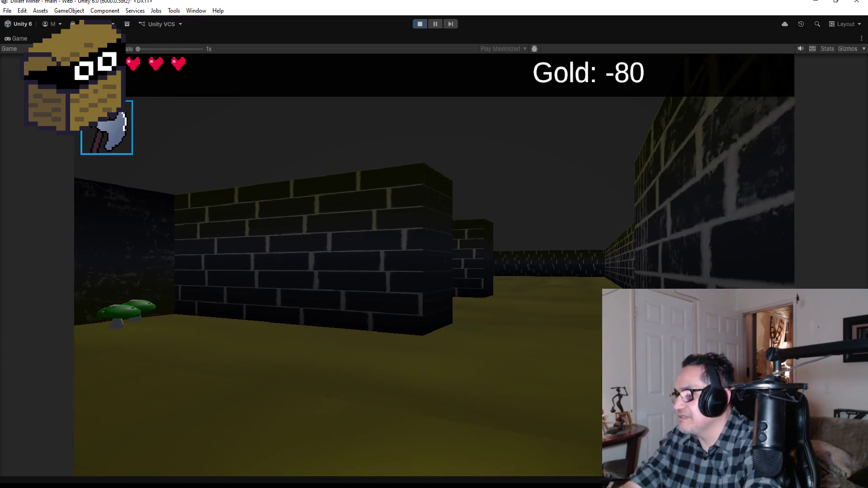
pyautogui.press('a')
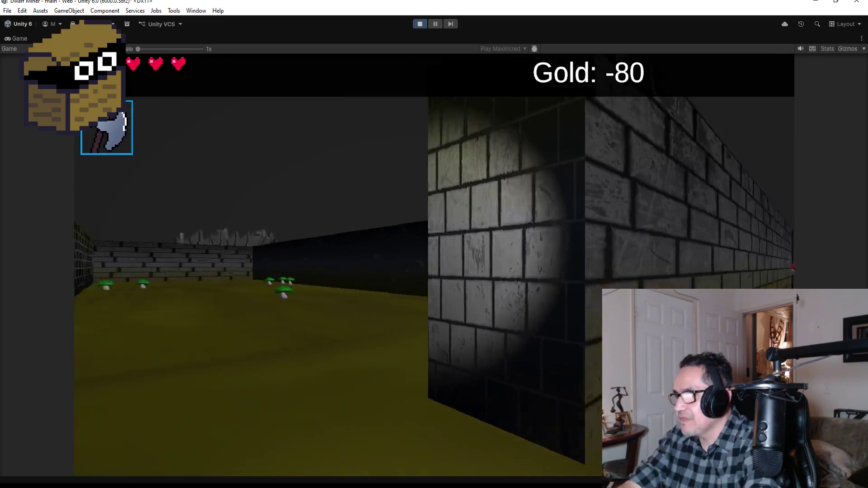
pyautogui.press('w')
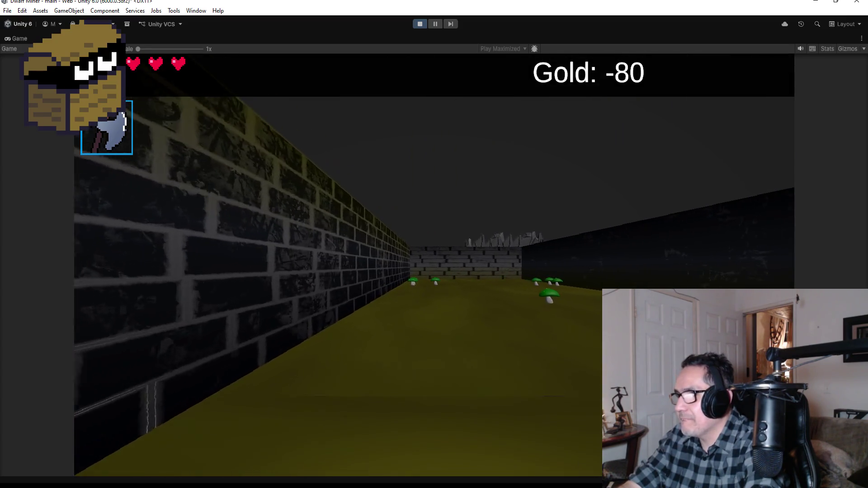
pyautogui.press('d')
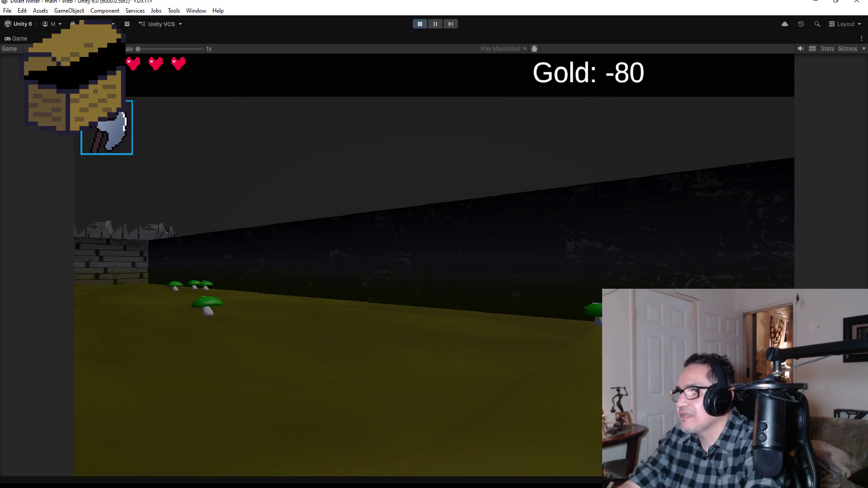
# Fire orbs at and attack the poison mushrooms, then bring up the settings overlay
pyautogui.press('space')
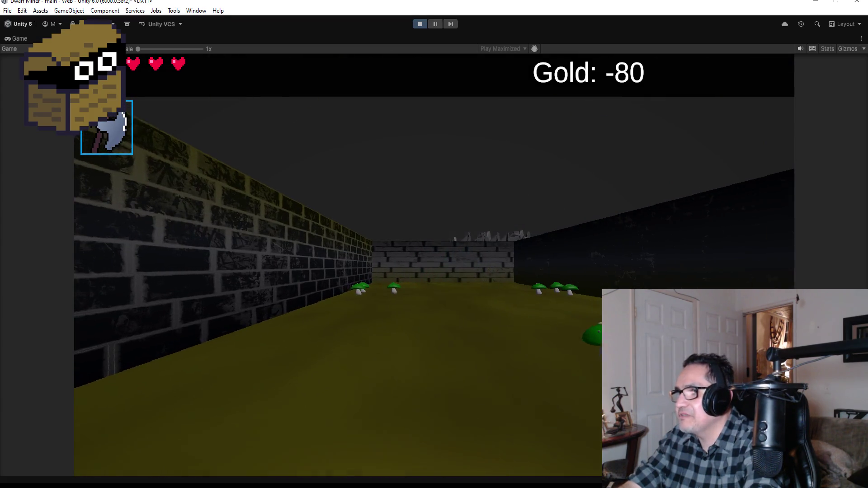
pyautogui.press('space')
pyautogui.press('d')
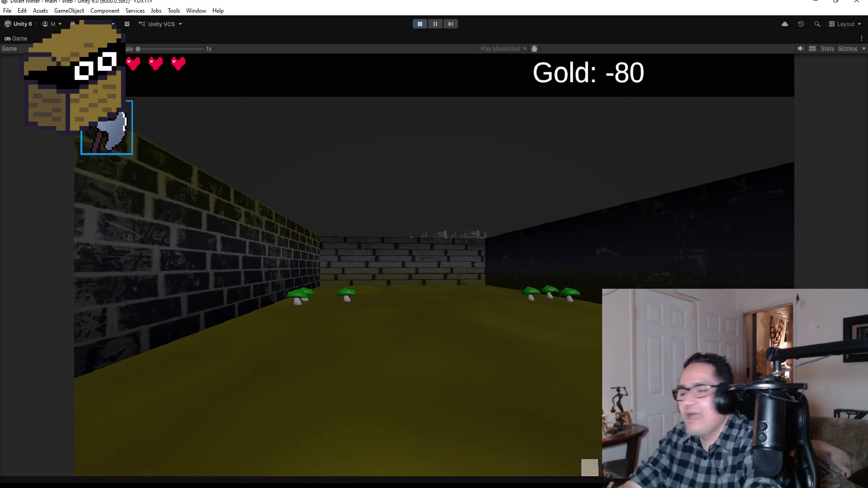
pyautogui.press('space')
pyautogui.press('space')
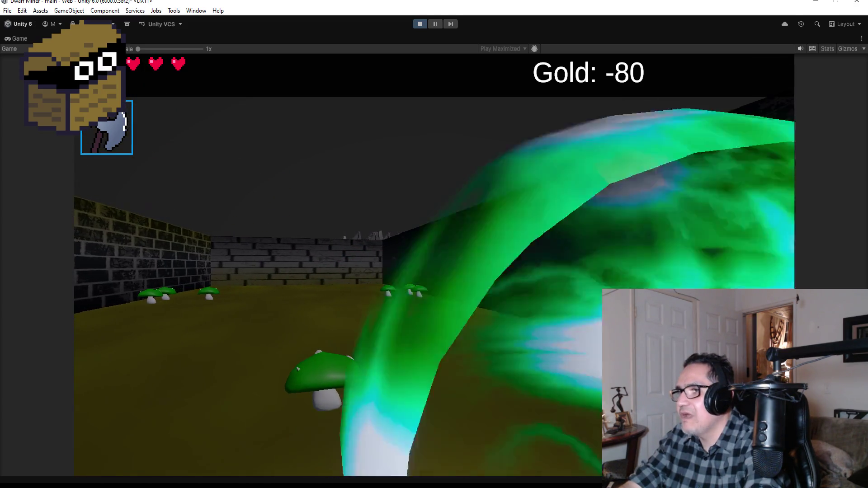
pyautogui.press('a')
pyautogui.press('d')
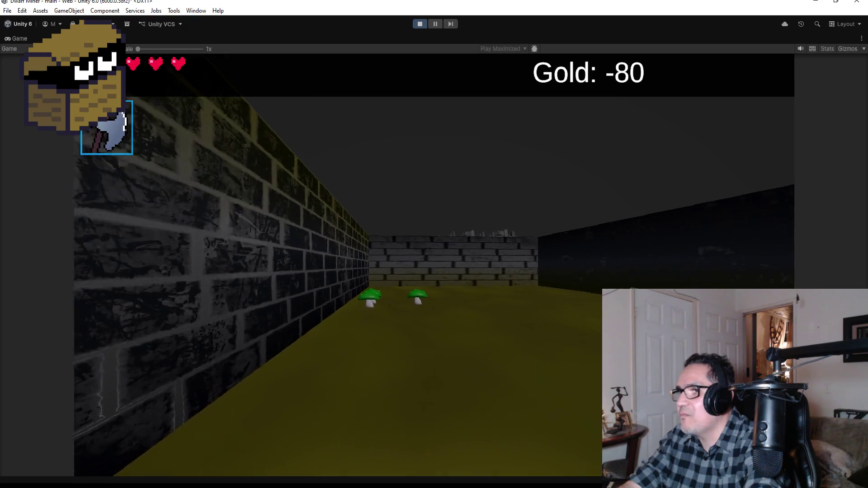
pyautogui.press('d')
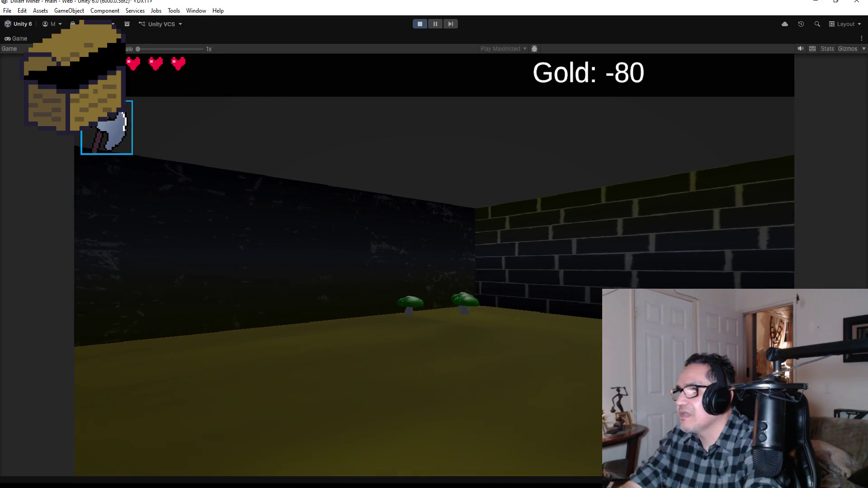
pyautogui.press('a')
pyautogui.press('w')
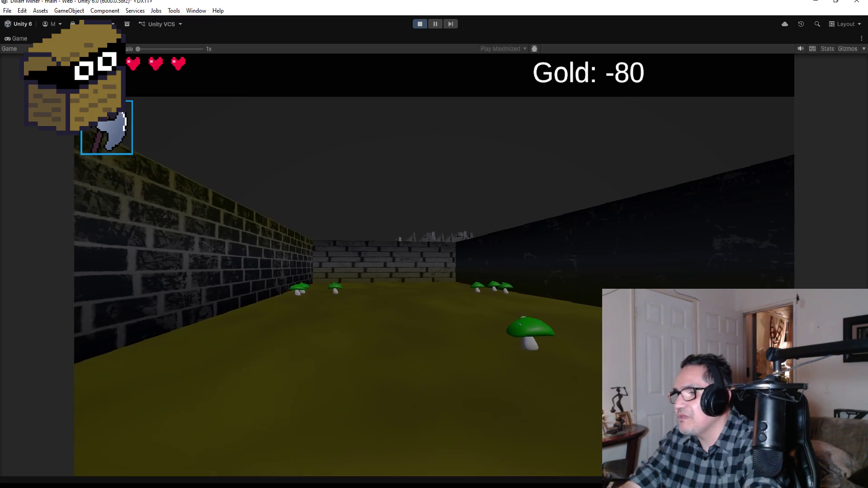
pyautogui.press('space')
pyautogui.press('a')
pyautogui.press('w')
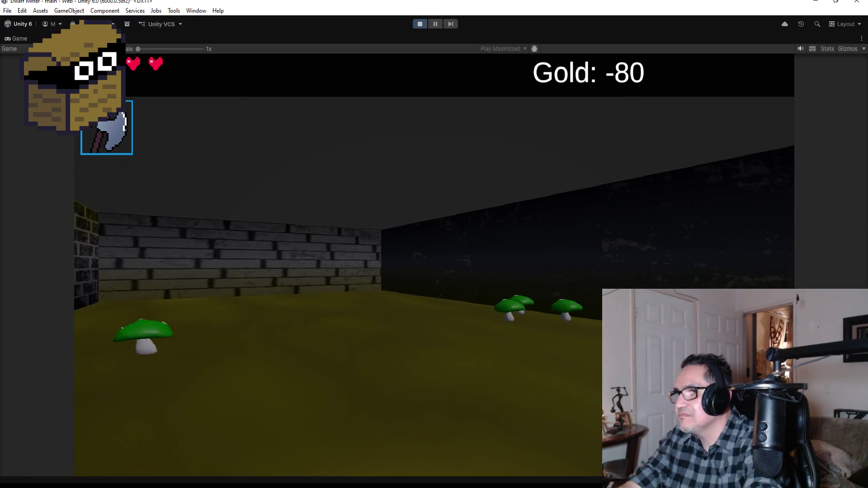
pyautogui.press('Escape')
# Stop the game and duplicate MushroomPoison (17) as (18), nudging it up the corridor
pyautogui.click(419, 24)
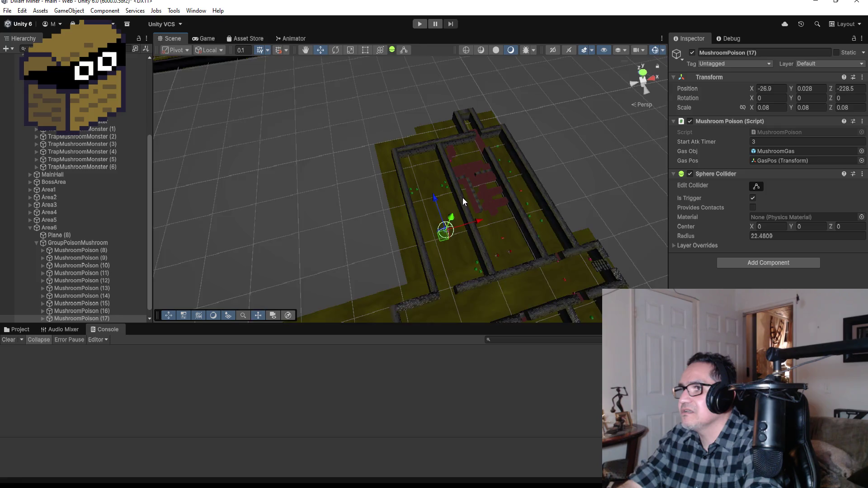
pyautogui.scroll(4, 470, 203)
pyautogui.scroll(-1, 91, 290)
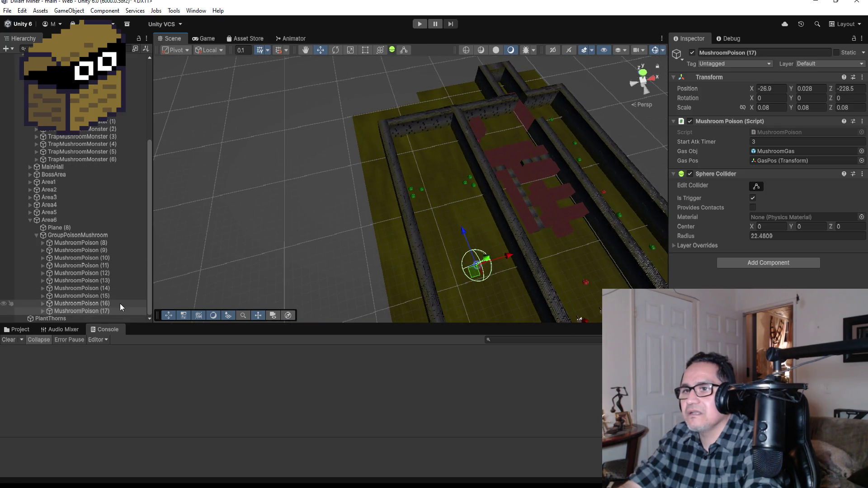
pyautogui.click(97, 311)
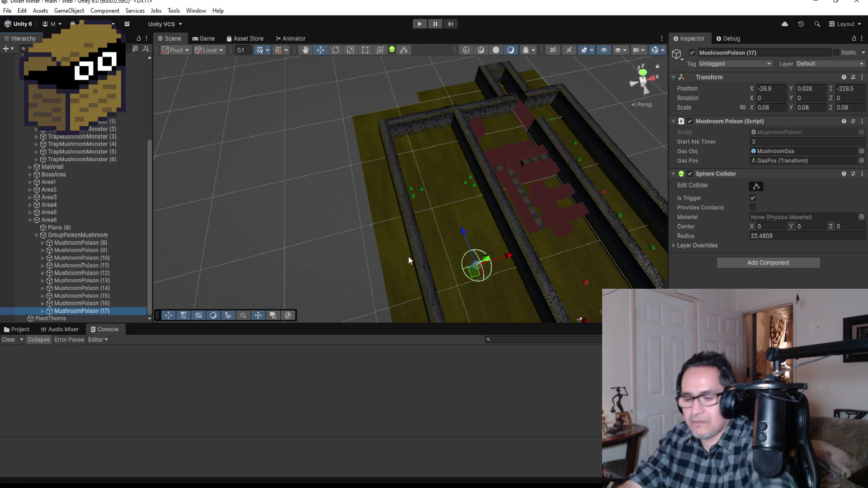
pyautogui.hotkey('ctrl', 'd')
pyautogui.moveTo(464, 231)
pyautogui.mouseDown()
pyautogui.moveTo(519, 233)
pyautogui.moveTo(514, 248)
pyautogui.mouseUp()
# Place MushroomPoison (19) at X -27.3, Z -223.5, then collapse Area6 in the Hierarchy
pyautogui.hotkey('ctrl', 'd')
pyautogui.moveTo(467, 224); pyautogui.dragTo(458, 194)
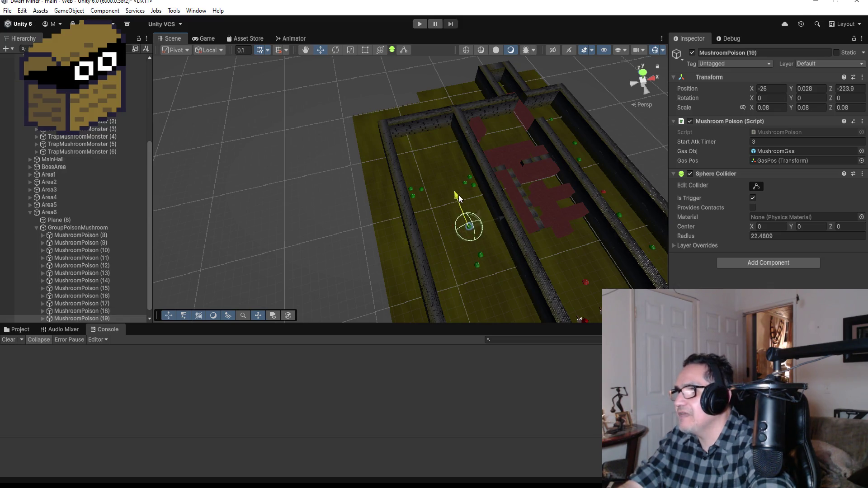
pyautogui.moveTo(508, 216); pyautogui.dragTo(495, 217)
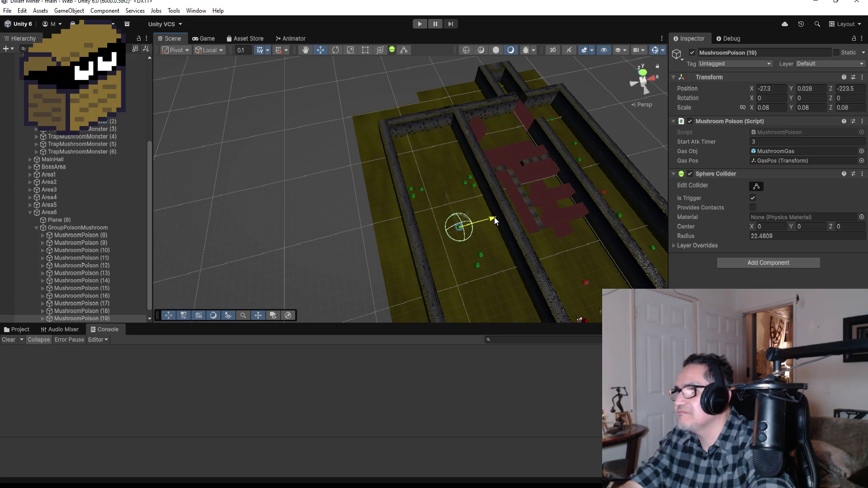
pyautogui.scroll(-3, 577, 266)
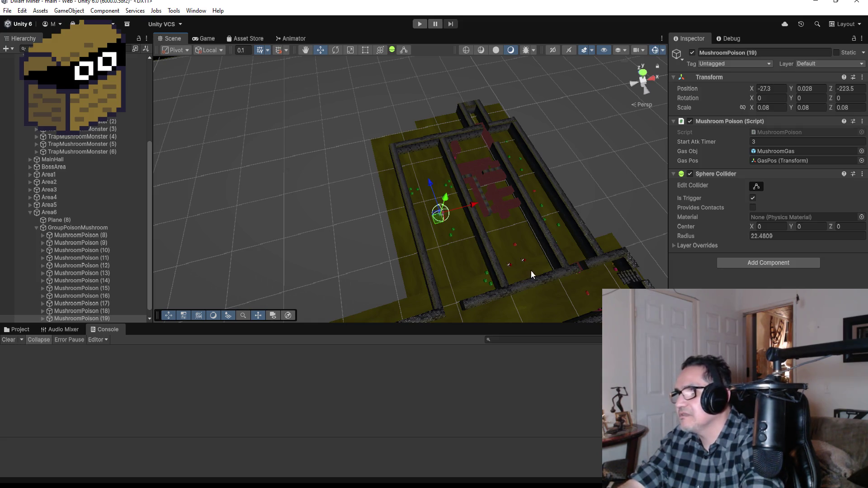
pyautogui.scroll(-5, 534, 274)
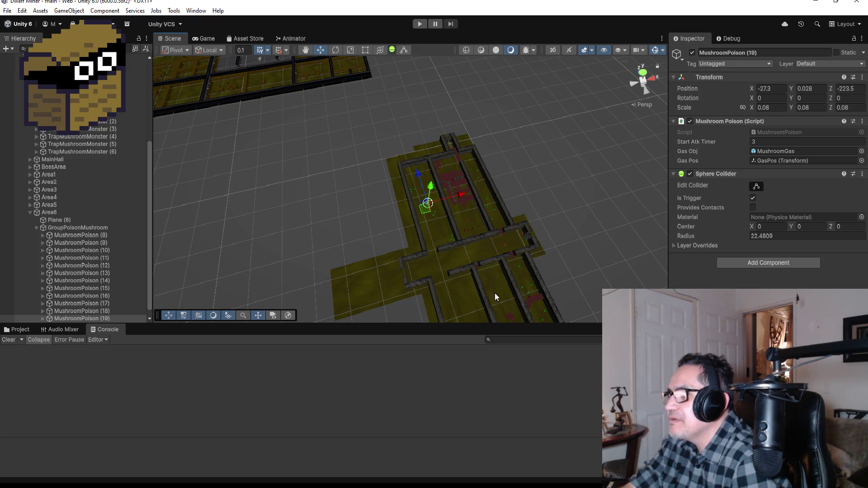
pyautogui.scroll(-3, 507, 299)
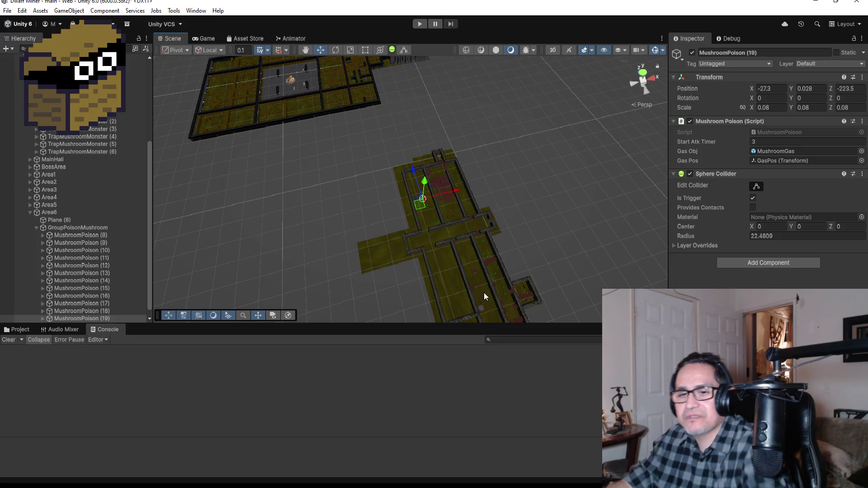
pyautogui.scroll(6, 456, 267)
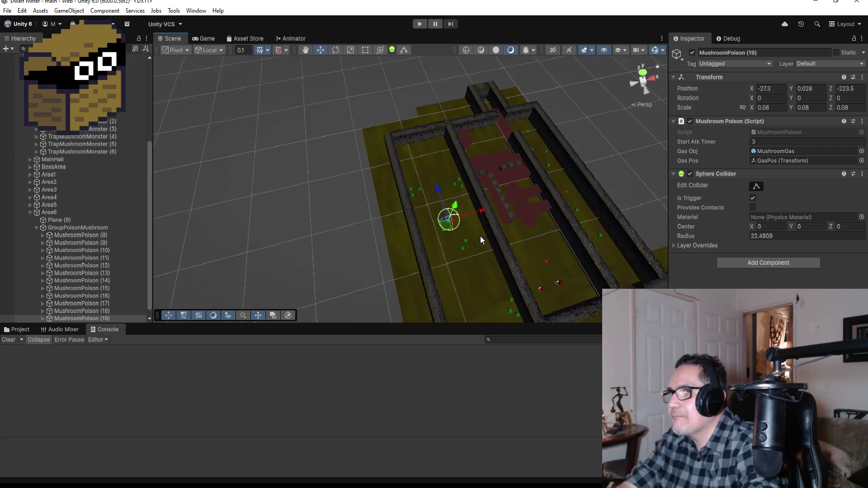
pyautogui.moveTo(591, 271)
pyautogui.mouseDown()
pyautogui.moveTo(541, 254)
pyautogui.moveTo(453, 156)
pyautogui.moveTo(328, 182)
pyautogui.moveTo(330, 274)
pyautogui.mouseUp()
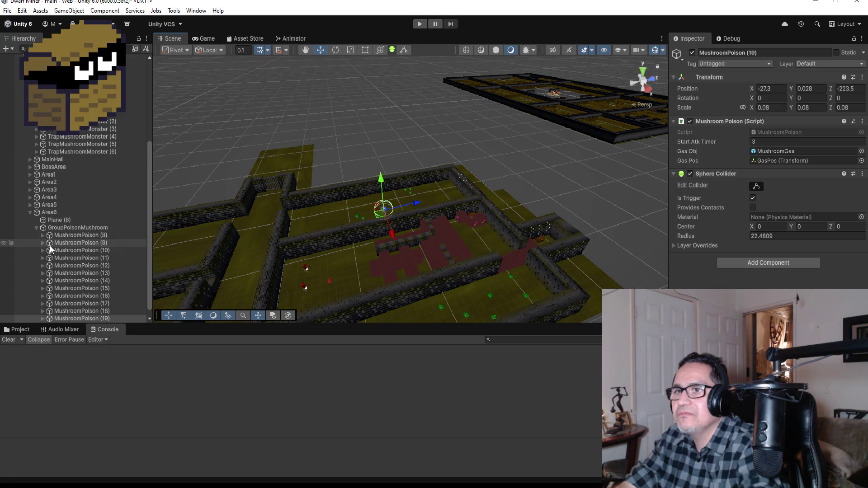
pyautogui.click(30, 212)
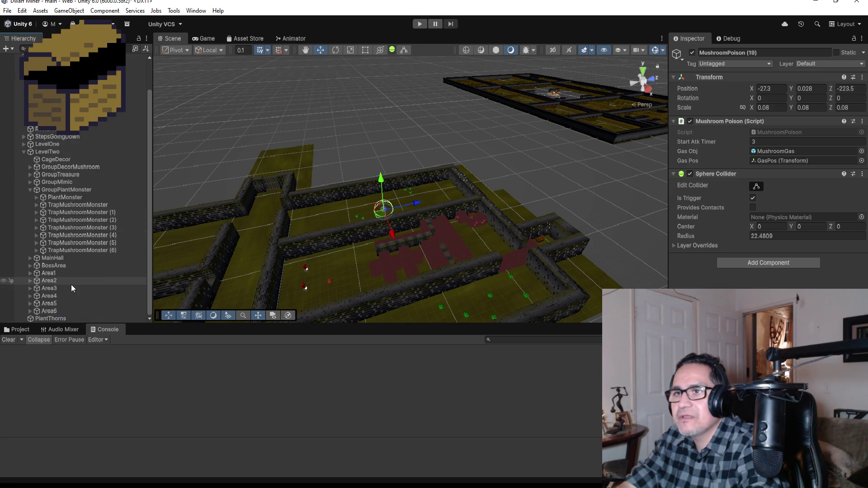
# Orbit over the maze and select Area2's HardWall (45) to edit its transform
pyautogui.scroll(-5, 281, 236)
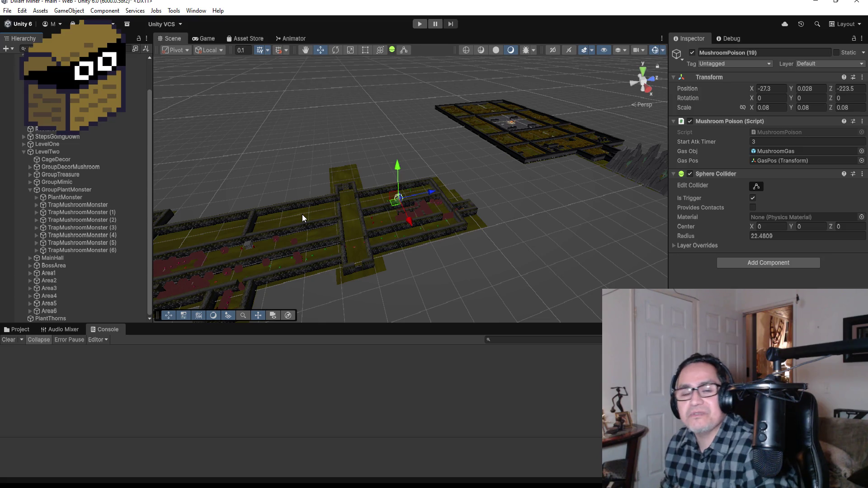
pyautogui.scroll(2, 310, 204)
pyautogui.scroll(2, 310, 208)
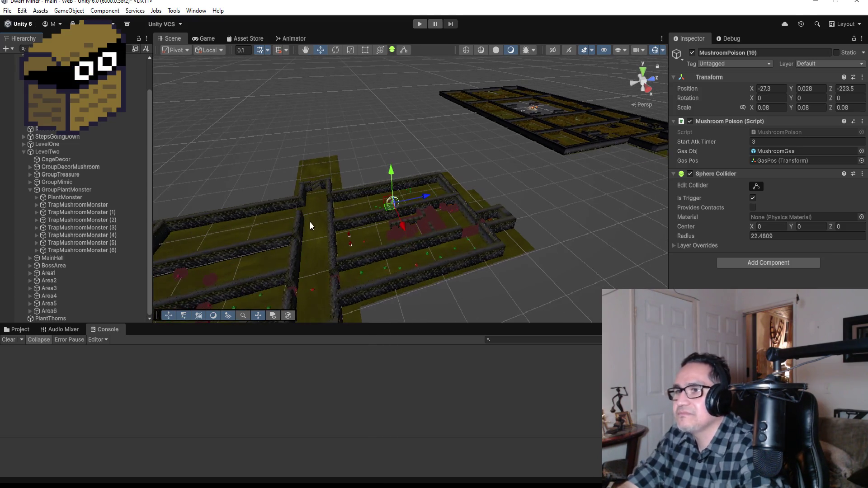
pyautogui.moveTo(276, 232)
pyautogui.mouseDown()
pyautogui.moveTo(498, 188)
pyautogui.moveTo(379, 291)
pyautogui.moveTo(261, 270)
pyautogui.mouseUp()
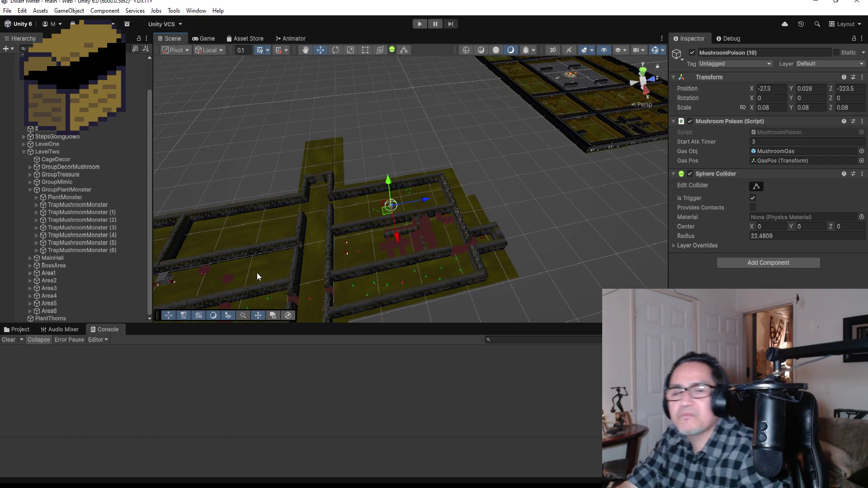
pyautogui.scroll(5, 324, 246)
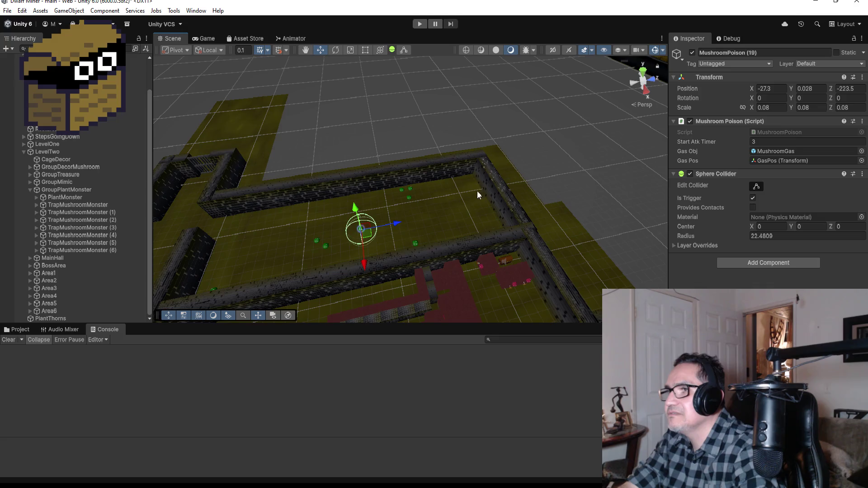
pyautogui.scroll(-8, 477, 190)
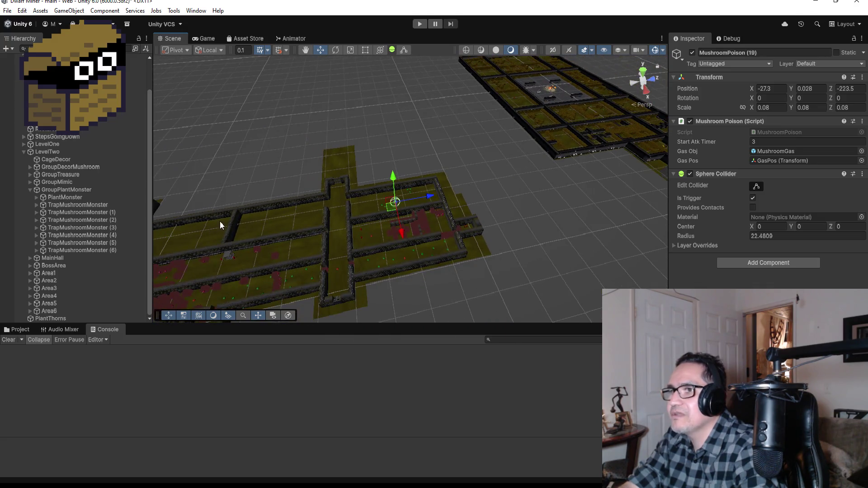
pyautogui.click(237, 216)
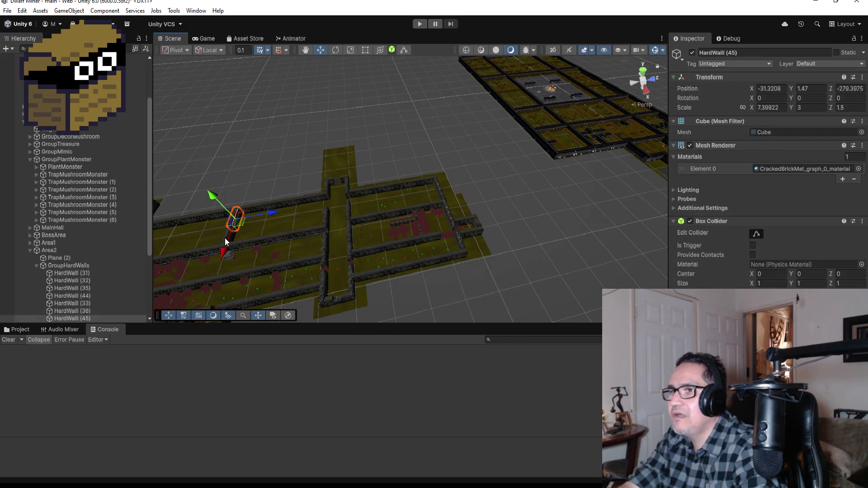
# Slide HardWall (44) and HardWall (45) together along Z to -269.8975
pyautogui.keyDown('shift'); pyautogui.click(224, 238); pyautogui.keyUp('shift')
pyautogui.moveTo(267, 234); pyautogui.dragTo(298, 230)
pyautogui.scroll(3, 307, 237)
pyautogui.scroll(-2, 312, 234)
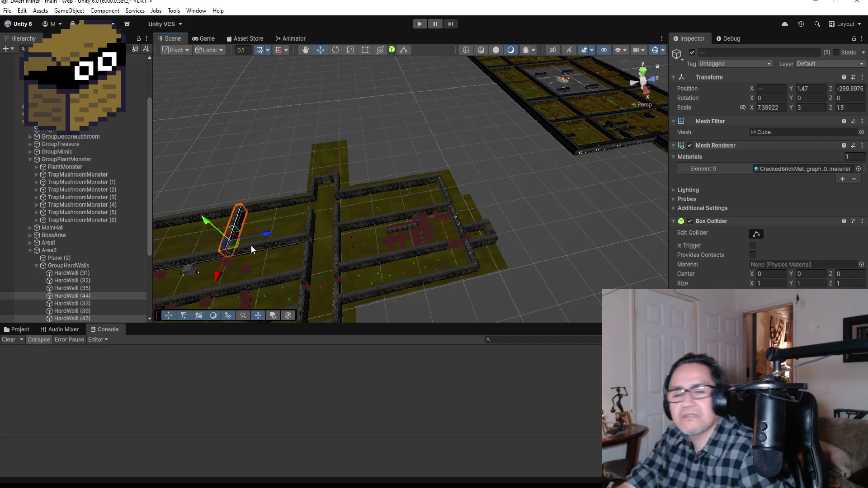
pyautogui.scroll(3, 251, 246)
pyautogui.moveTo(314, 207)
pyautogui.mouseDown()
pyautogui.moveTo(442, 134)
pyautogui.moveTo(477, 141)
pyautogui.moveTo(496, 155)
pyautogui.moveTo(480, 155)
pyautogui.moveTo(522, 187)
pyautogui.mouseUp()
pyautogui.scroll(5, 539, 240)
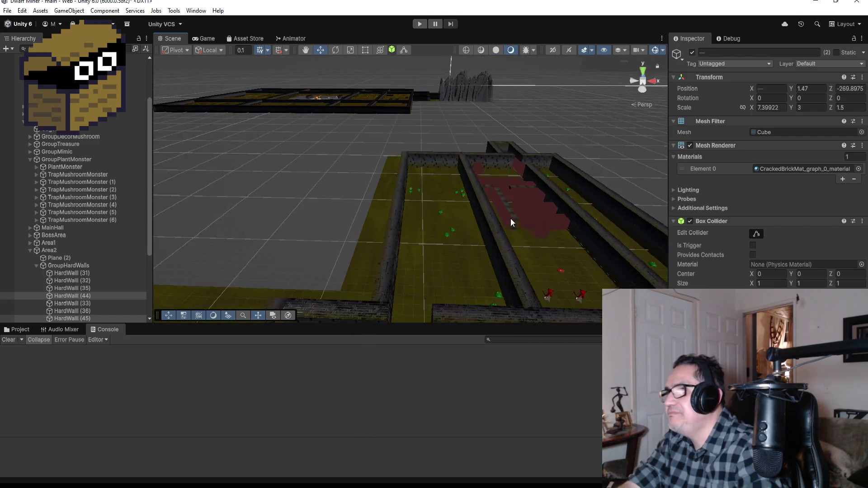
pyautogui.scroll(-2, 469, 248)
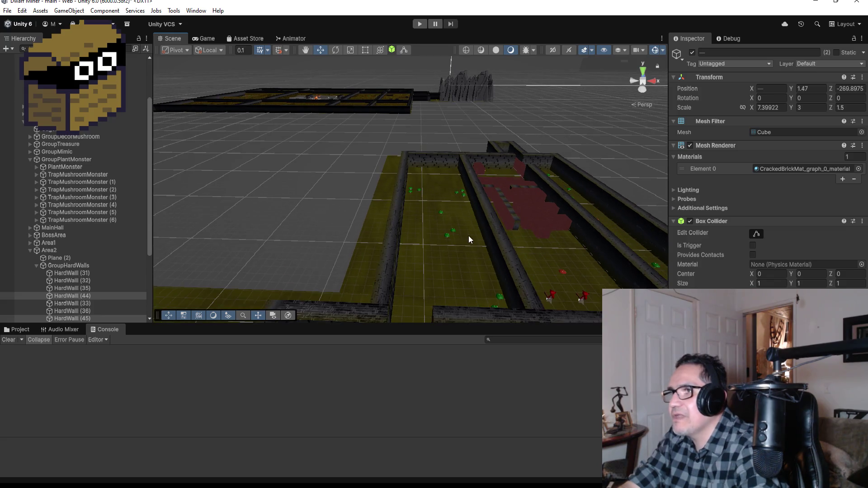
# Copy Area4's HardWall (37) along Z as HardWall (38), shorten it, and duplicate it as HardWall (47)
pyautogui.click(452, 157)
pyautogui.moveTo(533, 159)
pyautogui.mouseDown()
pyautogui.moveTo(270, 219)
pyautogui.moveTo(332, 81)
pyautogui.mouseUp()
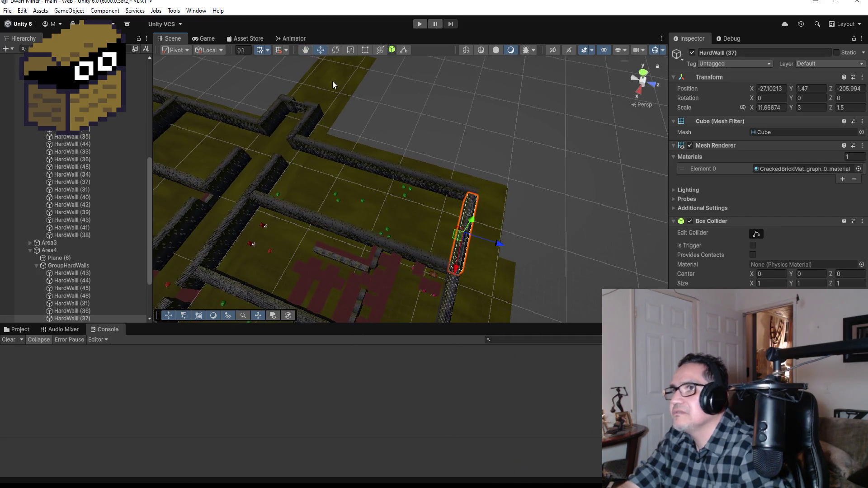
pyautogui.scroll(-3, 124, 276)
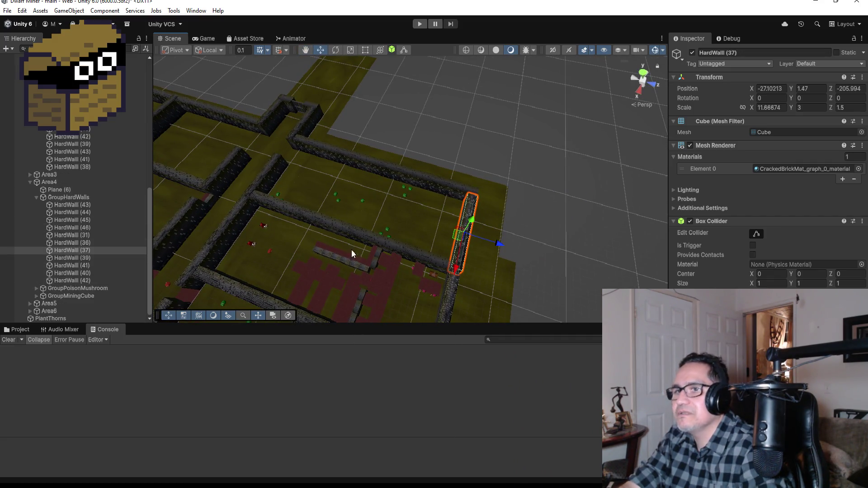
pyautogui.hotkey('ctrl', 'd')
pyautogui.moveTo(497, 240); pyautogui.dragTo(438, 231)
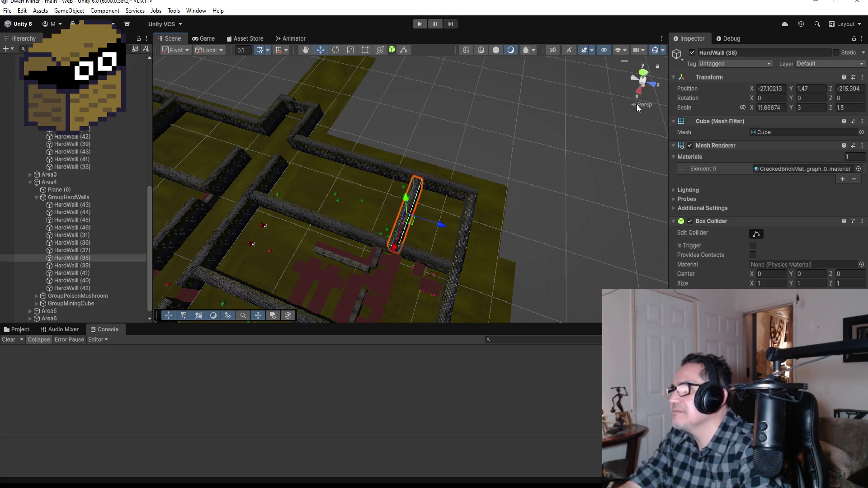
pyautogui.click(367, 50)
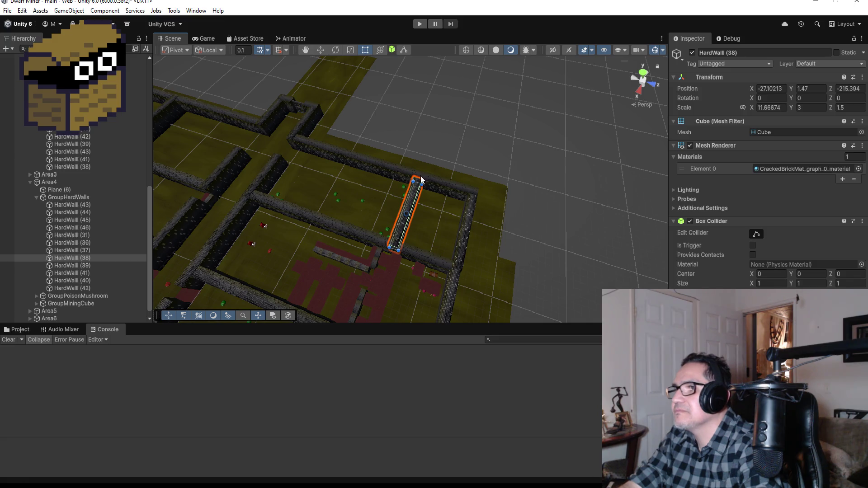
pyautogui.moveTo(418, 181); pyautogui.dragTo(411, 221)
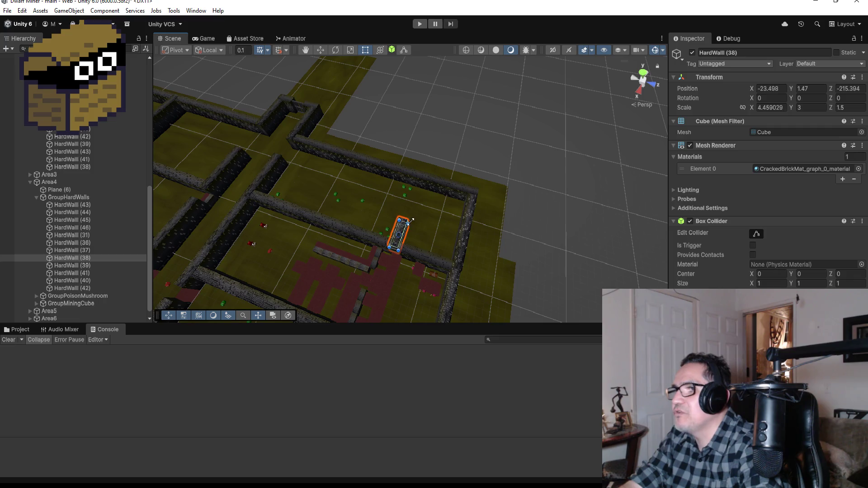
pyautogui.moveTo(492, 167)
pyautogui.mouseDown()
pyautogui.moveTo(273, 170)
pyautogui.moveTo(375, 195)
pyautogui.mouseUp()
pyautogui.hotkey('ctrl', 'd')
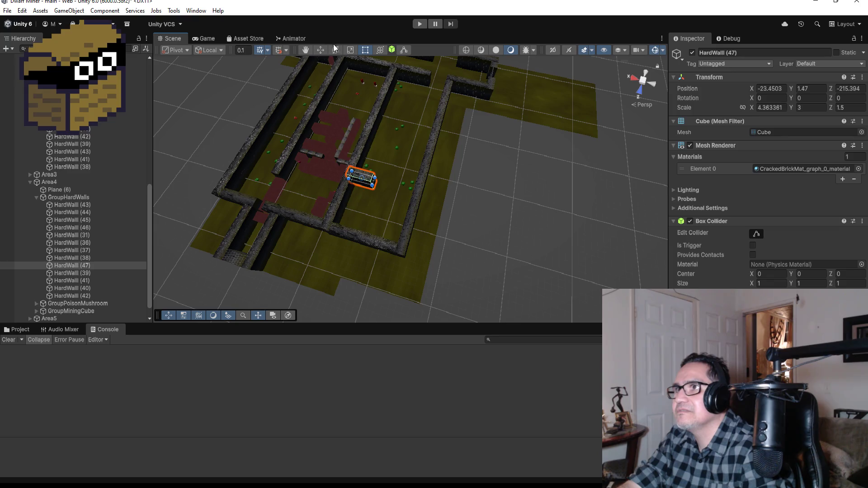
# Move HardWall (47) along X across the corridor and stretch its left edge outward
pyautogui.click(324, 49)
pyautogui.moveTo(329, 174); pyautogui.dragTo(367, 189)
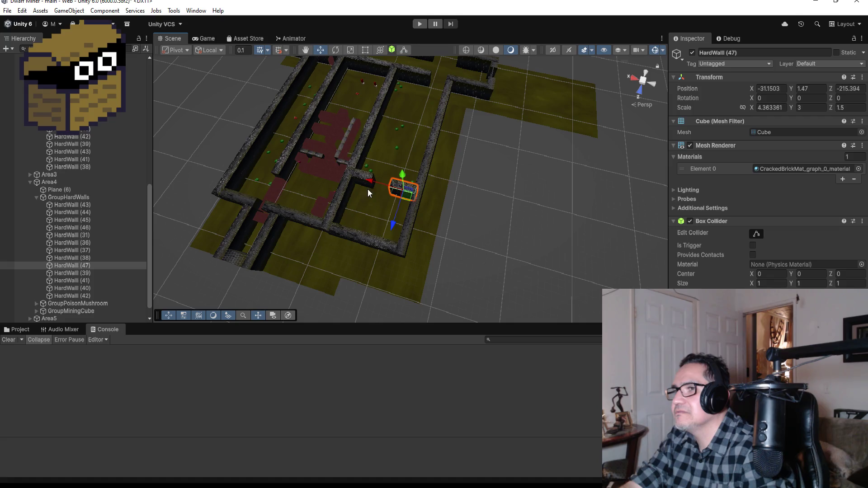
pyautogui.press('f')
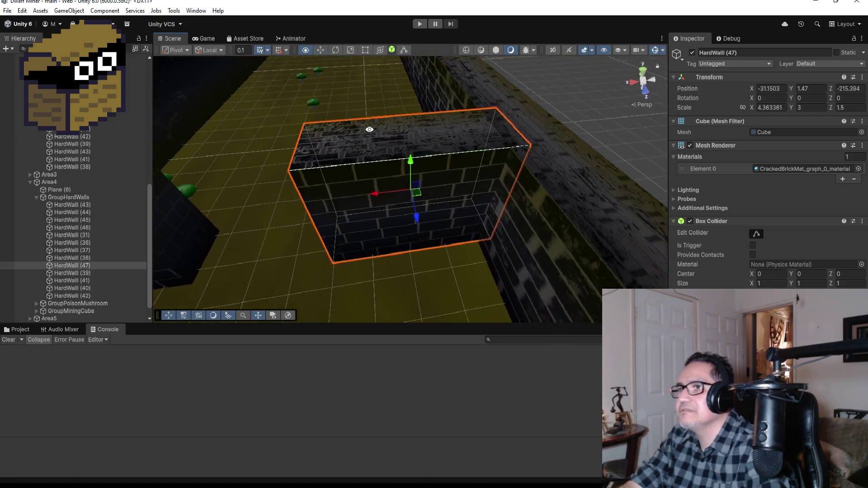
pyautogui.keyDown('alt'); pyautogui.moveTo(370, 129); pyautogui.dragTo(350, 239); pyautogui.keyUp('alt')
pyautogui.scroll(-3, 374, 213)
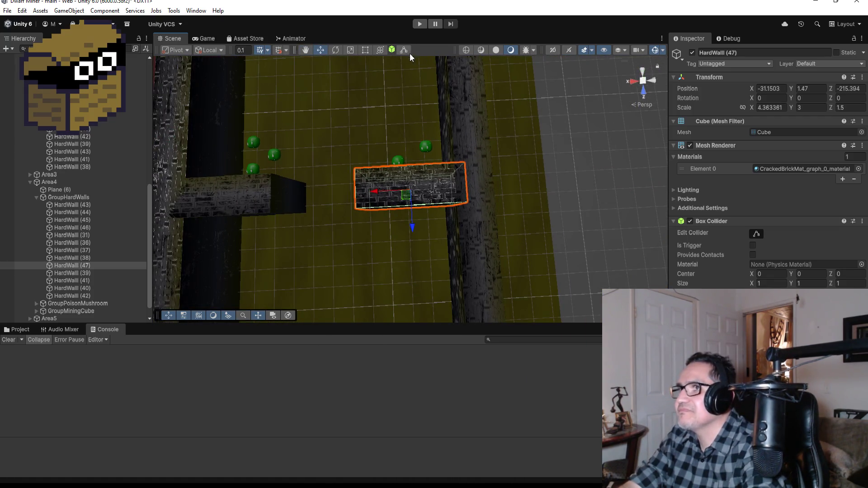
pyautogui.click(363, 51)
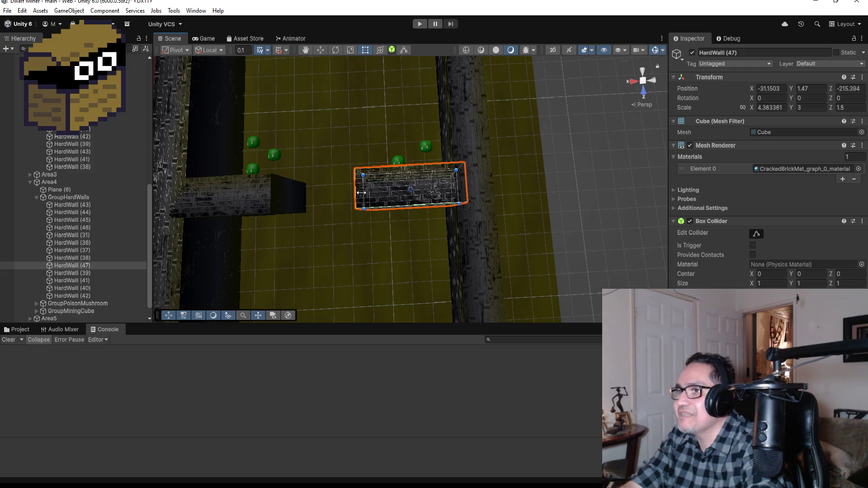
pyautogui.moveTo(361, 192); pyautogui.dragTo(342, 192)
# Widen HardWall (38) to X scale 4.884347 toward the gap, then check the doorway from above
pyautogui.click(272, 196)
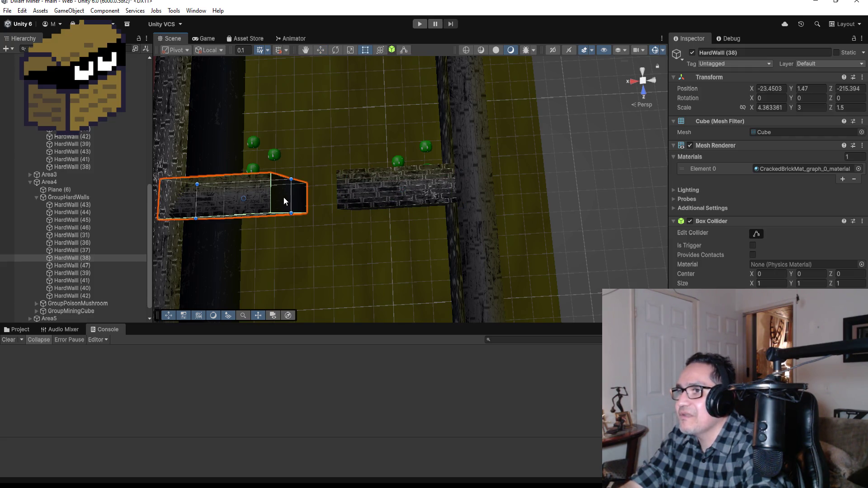
pyautogui.moveTo(291, 197); pyautogui.dragTo(302, 197)
pyautogui.moveTo(352, 254); pyautogui.dragTo(321, 210)
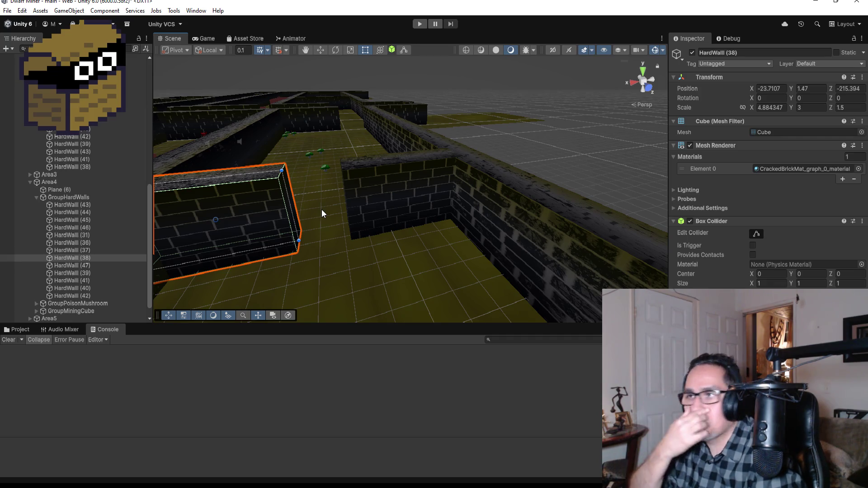
pyautogui.scroll(-5, 362, 204)
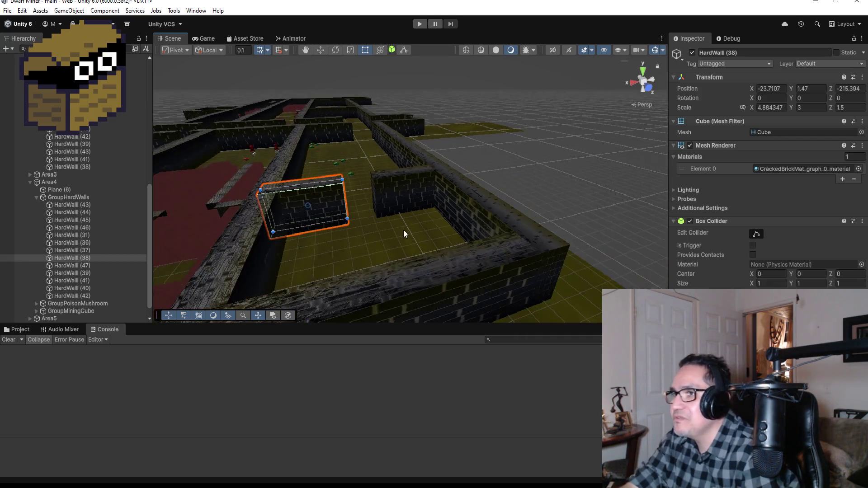
pyautogui.moveTo(388, 232); pyautogui.dragTo(381, 270)
pyautogui.scroll(-4, 373, 294)
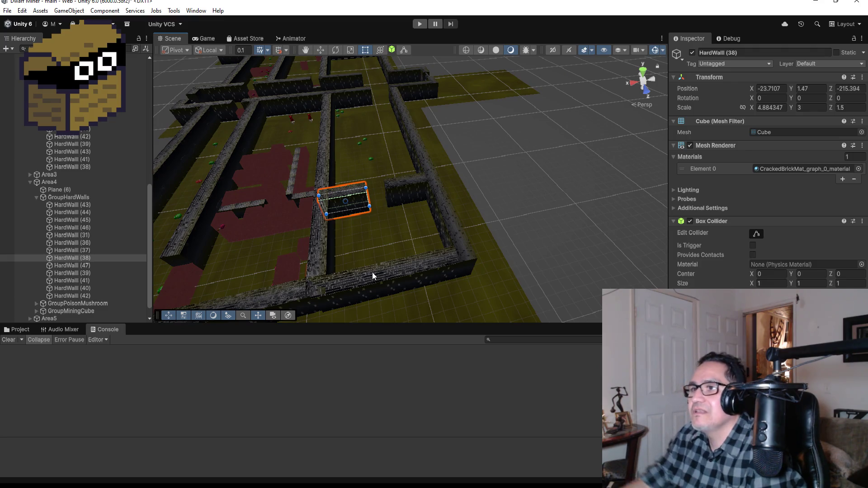
pyautogui.moveTo(362, 142); pyautogui.dragTo(387, 146)
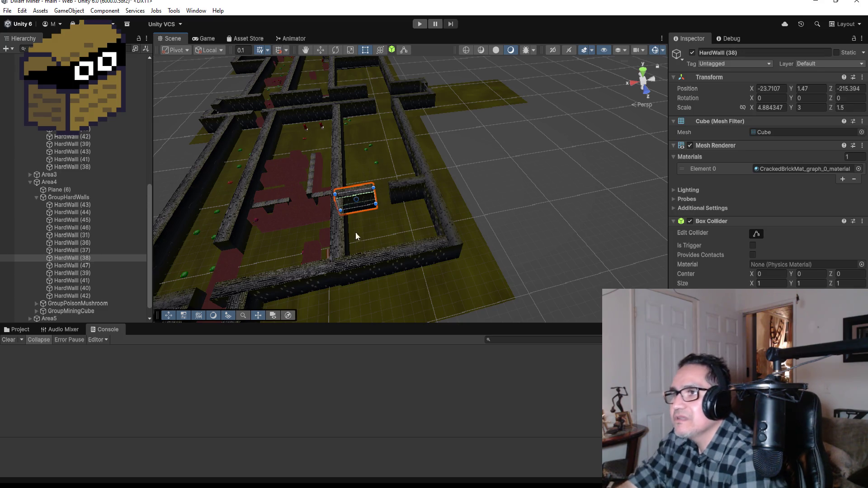
pyautogui.scroll(-2, 292, 139)
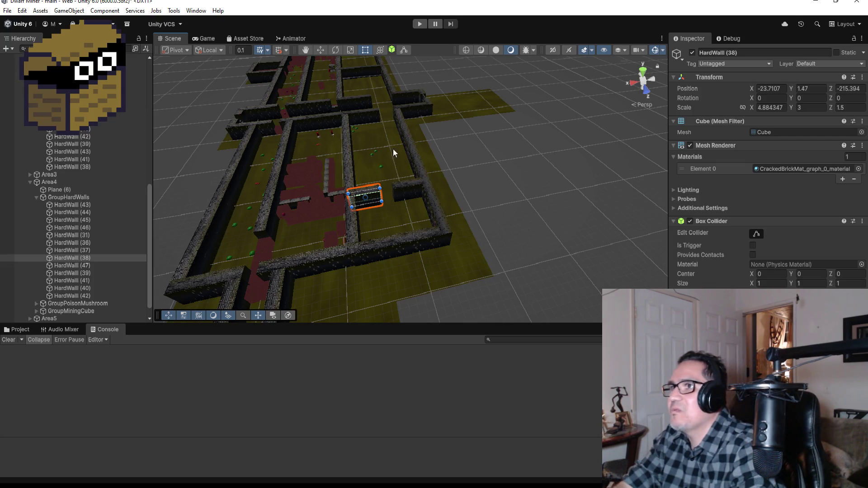
pyautogui.click(368, 70)
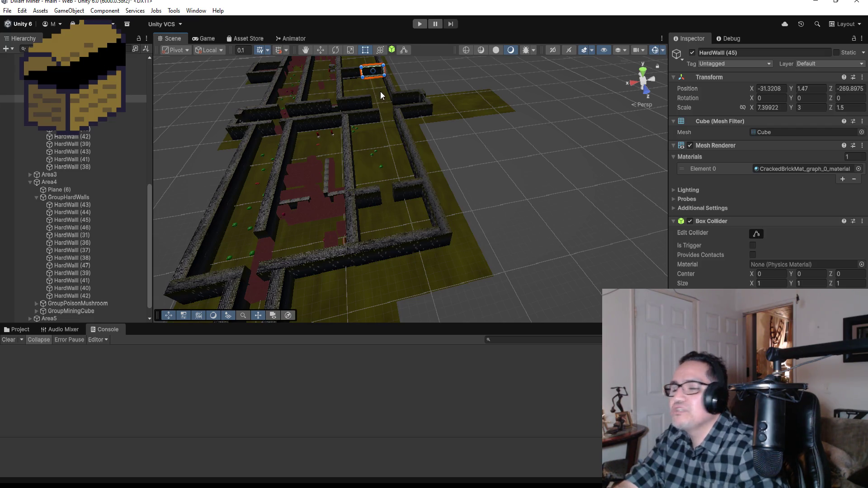
pyautogui.moveTo(380, 91)
pyautogui.mouseDown()
pyautogui.moveTo(394, 148)
pyautogui.moveTo(412, 168)
pyautogui.moveTo(332, 88)
pyautogui.mouseUp()
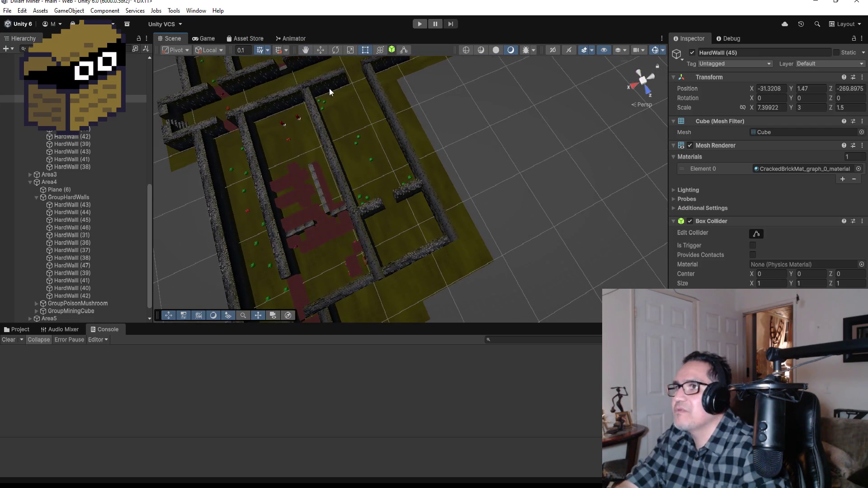
pyautogui.click(335, 86)
pyautogui.press('f')
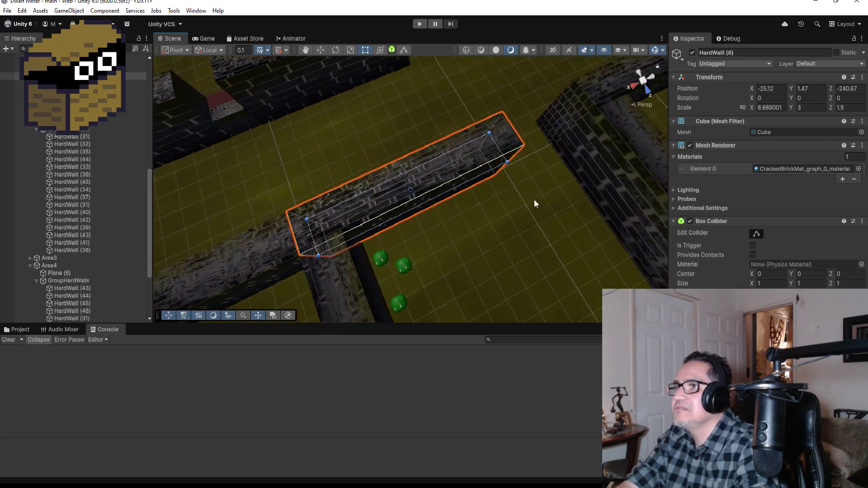
pyautogui.scroll(-2, 489, 185)
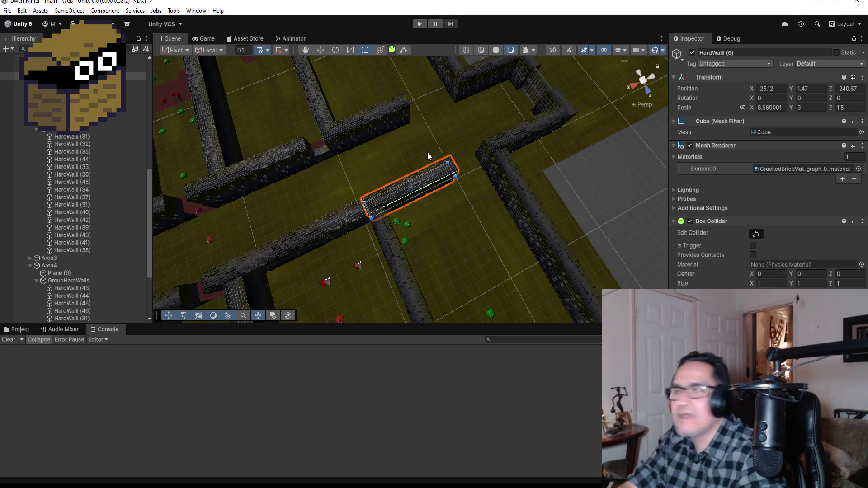
pyautogui.scroll(-5, 427, 152)
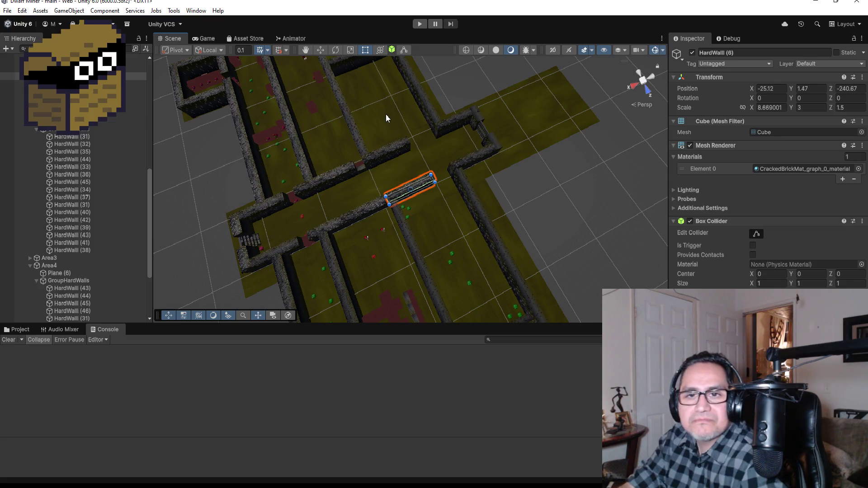
pyautogui.scroll(-2, 407, 154)
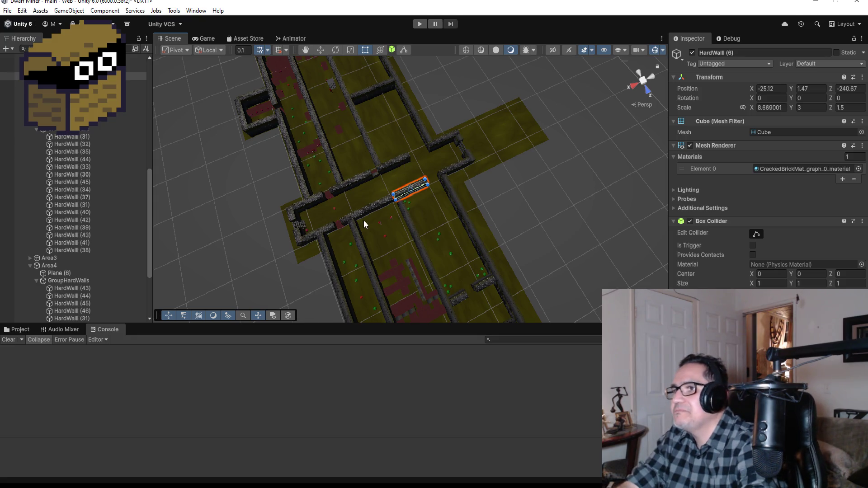
# Select wall HardWall (8) and view the maze from a low tilted angle
pyautogui.click(384, 204)
pyautogui.moveTo(402, 216)
pyautogui.mouseDown()
pyautogui.moveTo(387, 261)
pyautogui.moveTo(381, 135)
pyautogui.mouseUp()
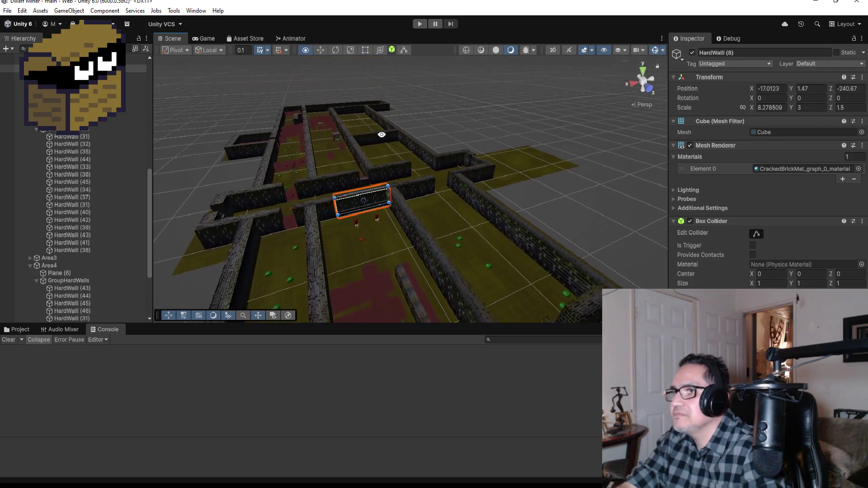
pyautogui.scroll(3, 352, 219)
pyautogui.scroll(2, 356, 256)
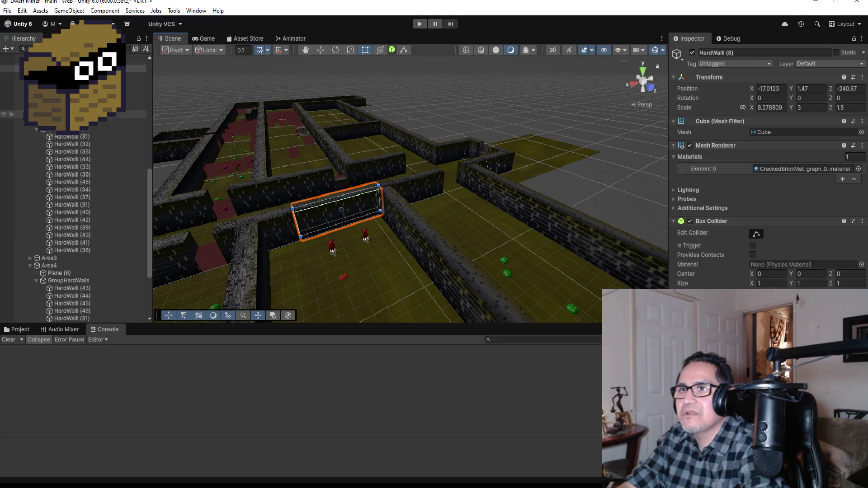
# Collapse Area2 and Area4's GroupHardWalls, peek into Area5, and expand Area3 in the Hierarchy
pyautogui.click(29, 114)
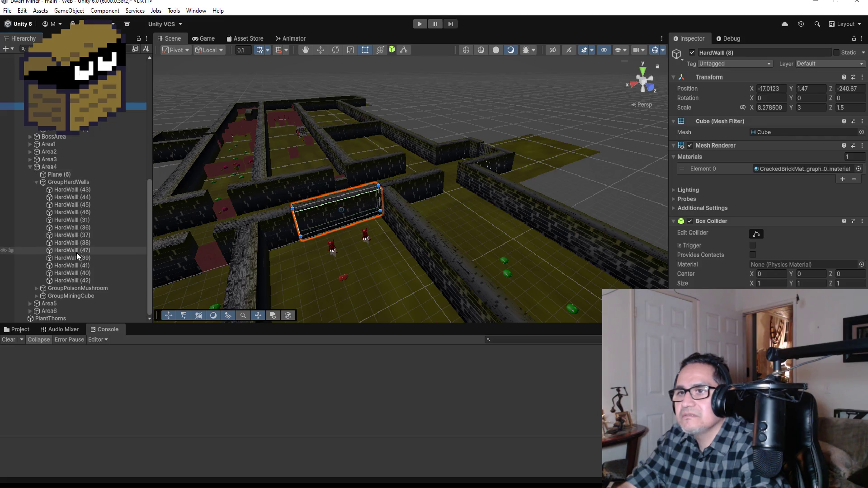
pyautogui.click(36, 182)
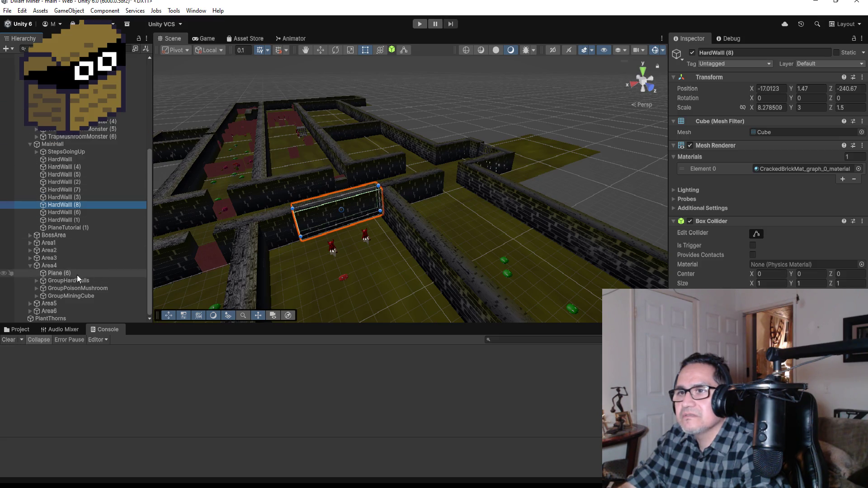
pyautogui.click(29, 303)
pyautogui.scroll(-5, 68, 293)
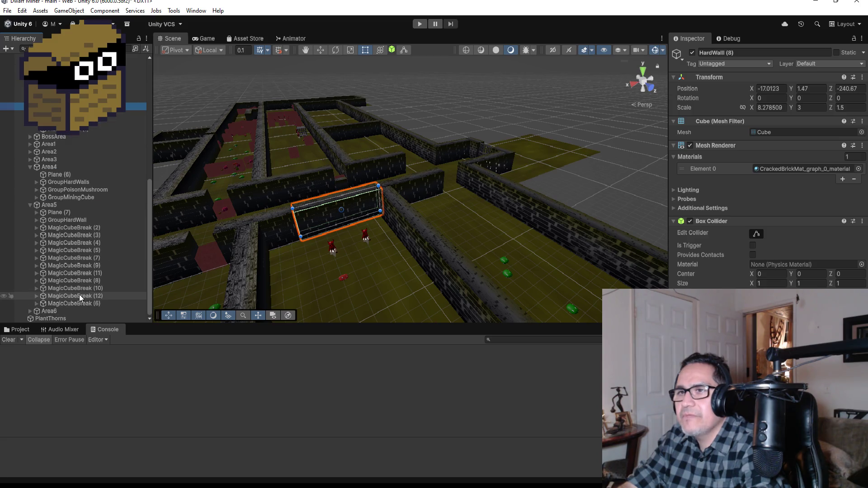
pyautogui.click(29, 205)
pyautogui.click(29, 258)
pyautogui.scroll(-4, 68, 271)
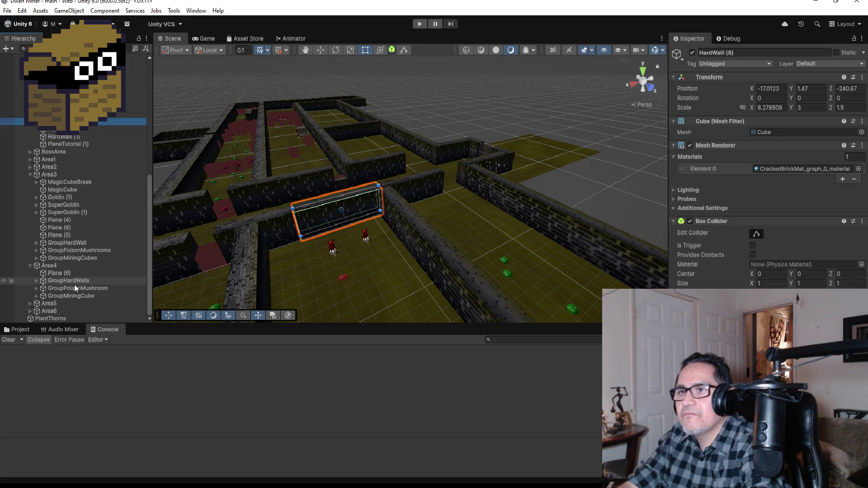
# Shift the two selected SuperGoblins half a unit along Z to Position Z -235.2951
pyautogui.click(75, 205)
pyautogui.keyDown('shift'); pyautogui.click(78, 212); pyautogui.keyUp('shift')
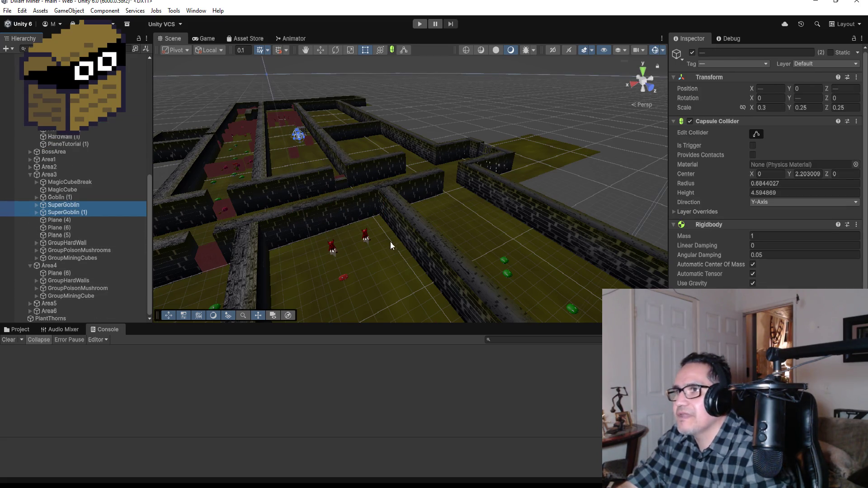
pyautogui.click(73, 212)
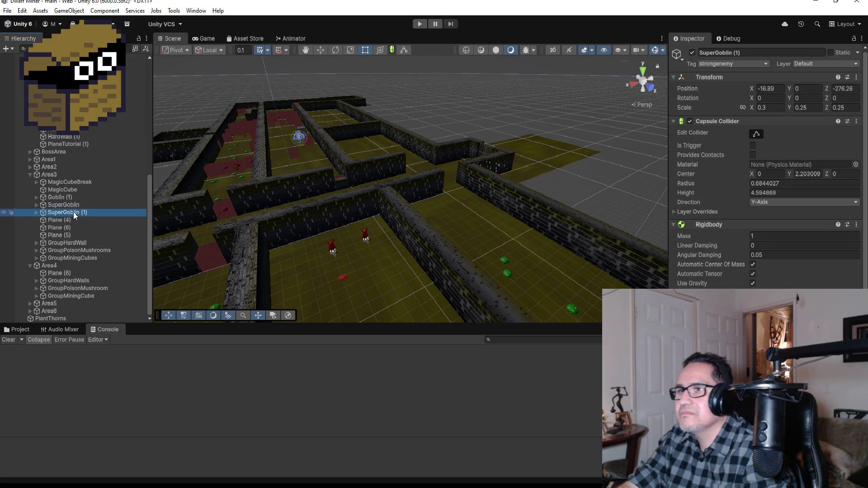
pyautogui.click(30, 175)
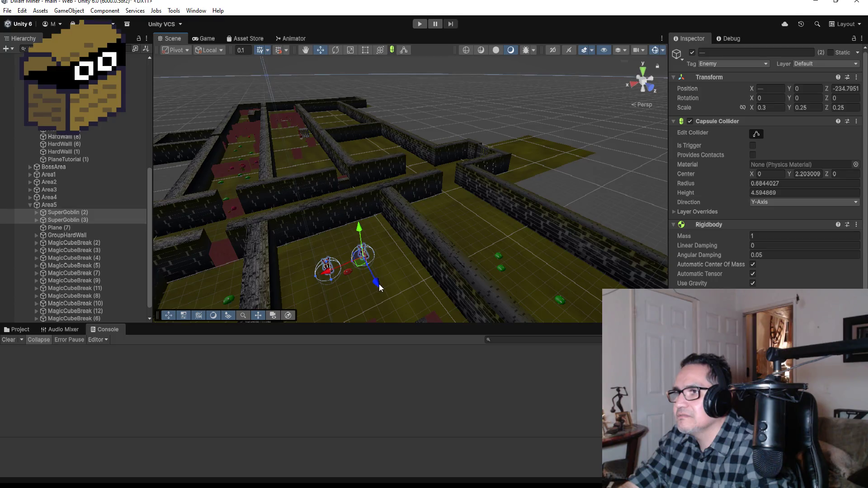
pyautogui.moveTo(380, 288); pyautogui.dragTo(378, 278)
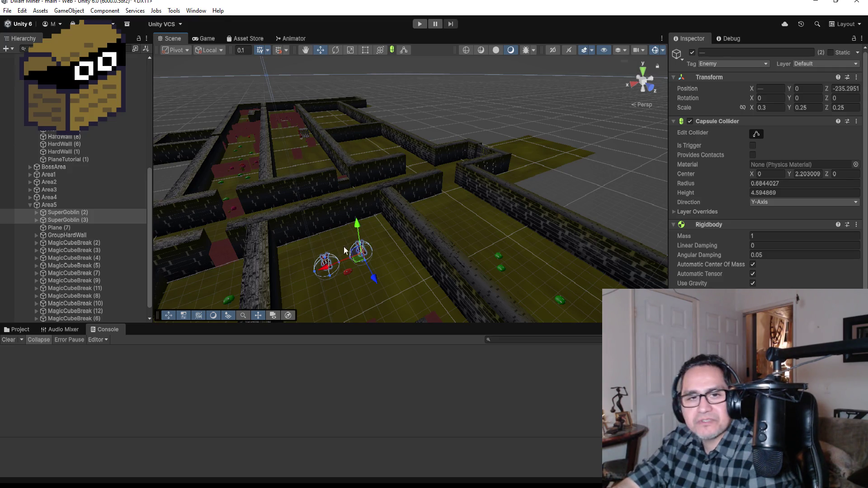
pyautogui.scroll(-2, 366, 273)
pyautogui.scroll(-2, 367, 276)
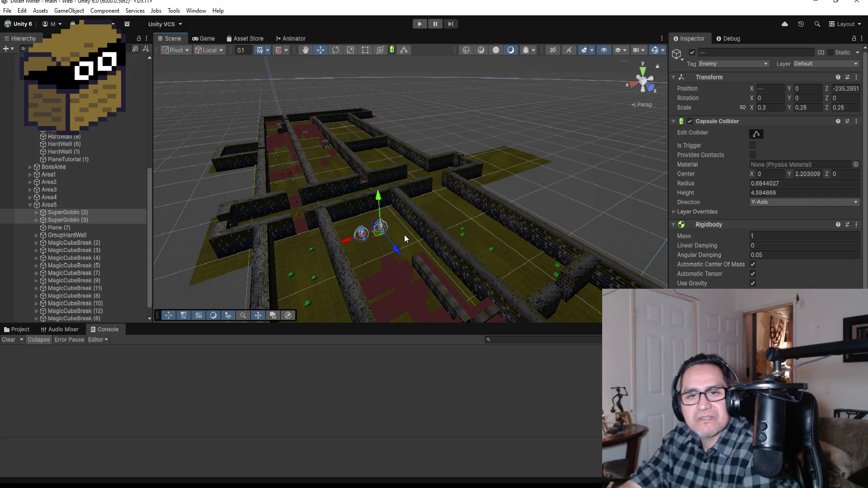
pyautogui.scroll(3, 414, 198)
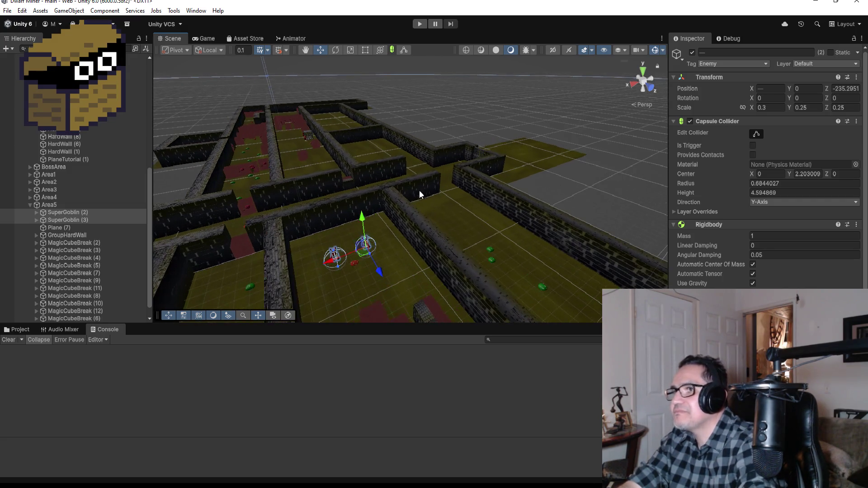
pyautogui.moveTo(435, 150)
pyautogui.mouseDown()
pyautogui.moveTo(479, 260)
pyautogui.moveTo(374, 185)
pyautogui.mouseUp()
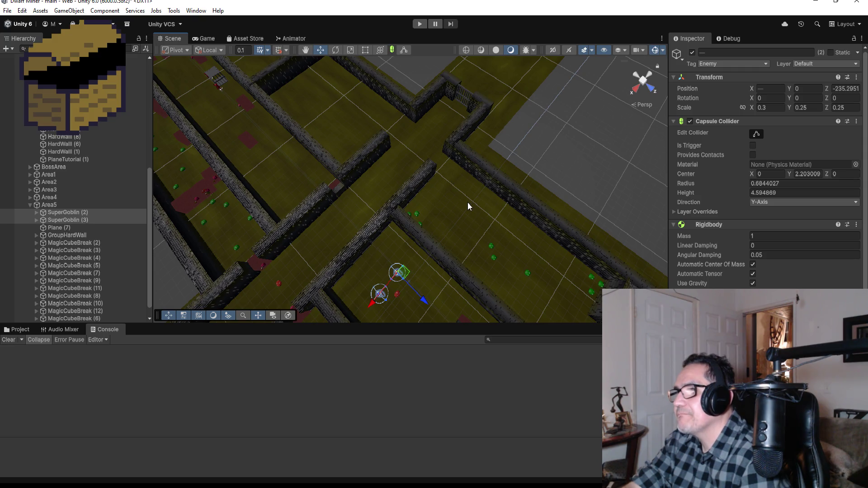
pyautogui.scroll(-3, 479, 216)
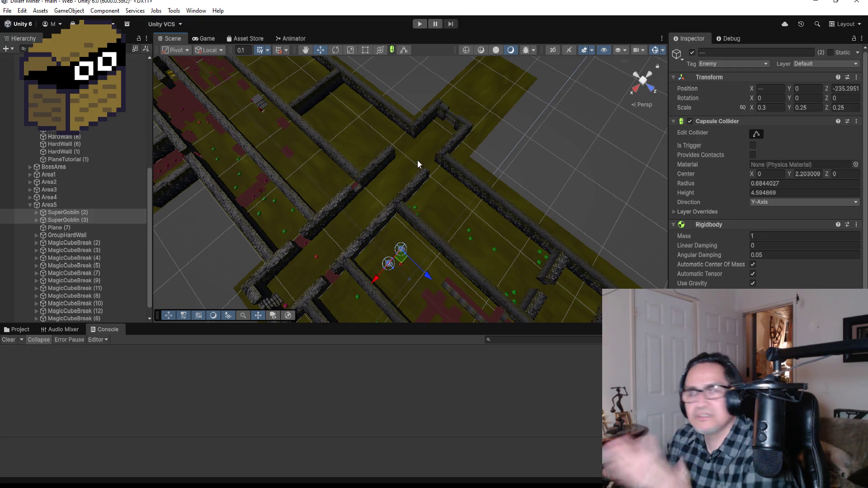
# Create an empty child named PivotMetalBar under BossArea and move it above the MetalBar gate
pyautogui.click(452, 120)
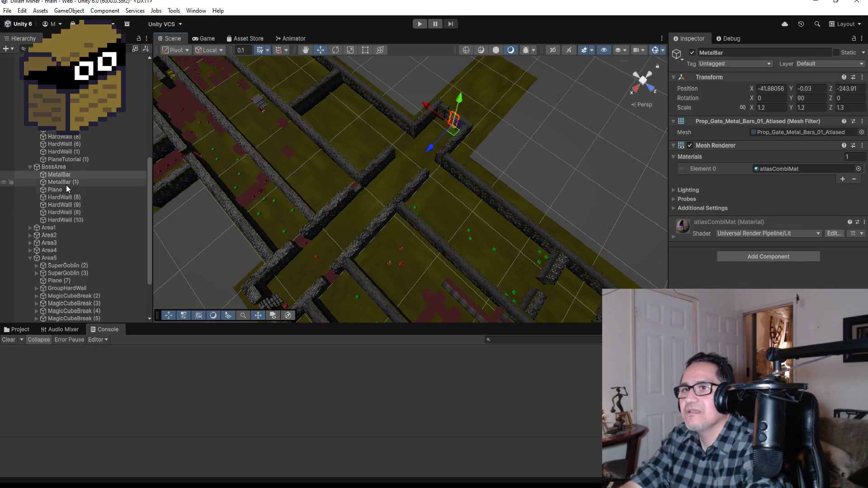
pyautogui.press('f')
pyautogui.moveTo(565, 210)
pyautogui.mouseDown()
pyautogui.moveTo(604, 204)
pyautogui.moveTo(522, 206)
pyautogui.moveTo(619, 98)
pyautogui.moveTo(554, 156)
pyautogui.mouseUp()
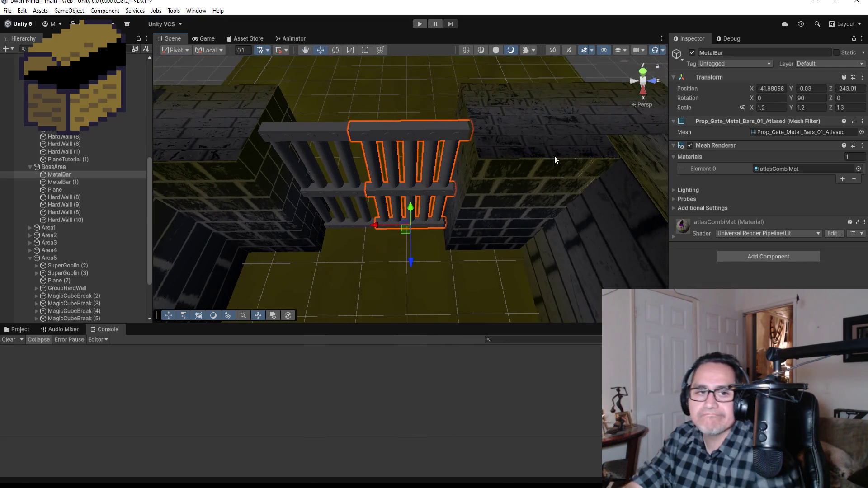
pyautogui.rightClick(66, 169)
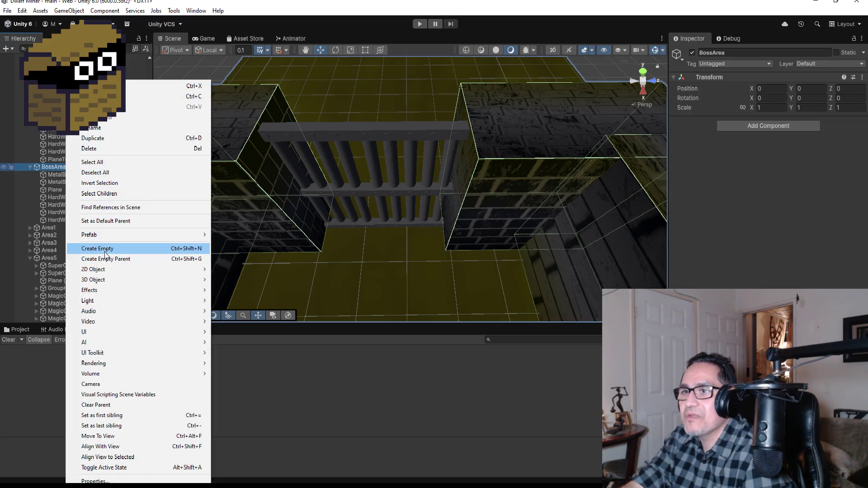
pyautogui.click(108, 248)
pyautogui.click(756, 53)
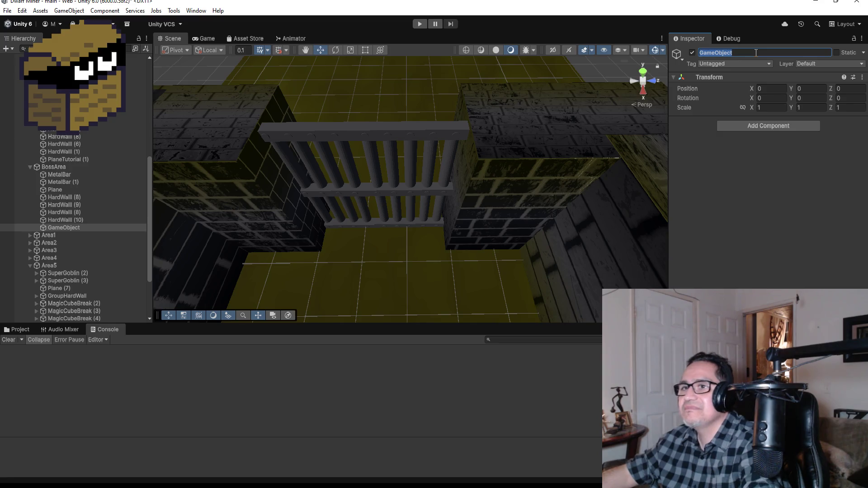
pyautogui.write('PivotM')
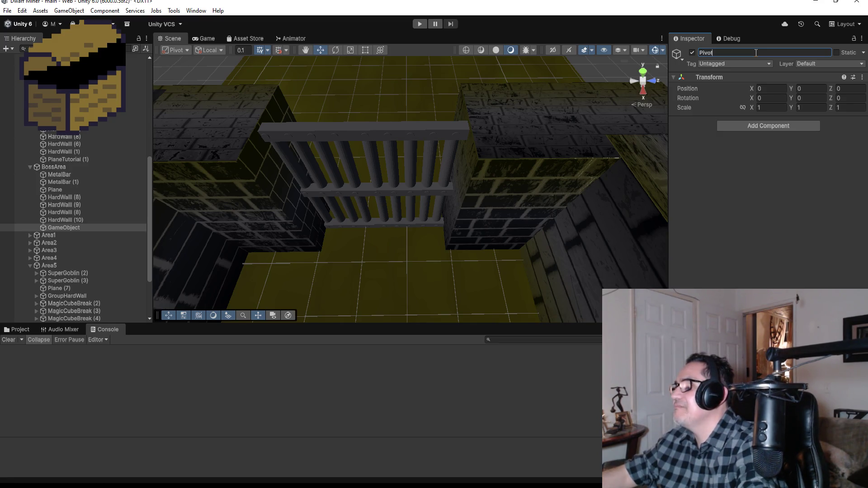
pyautogui.write('etalBar')
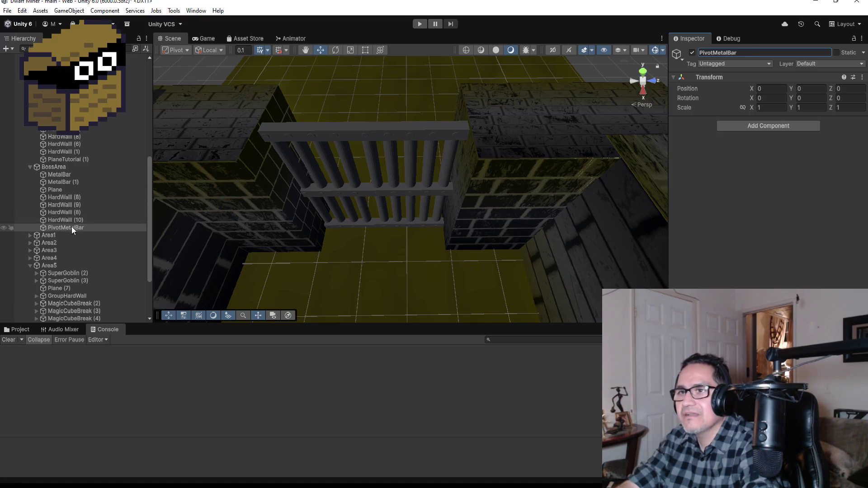
pyautogui.moveTo(72, 227); pyautogui.dragTo(62, 172)
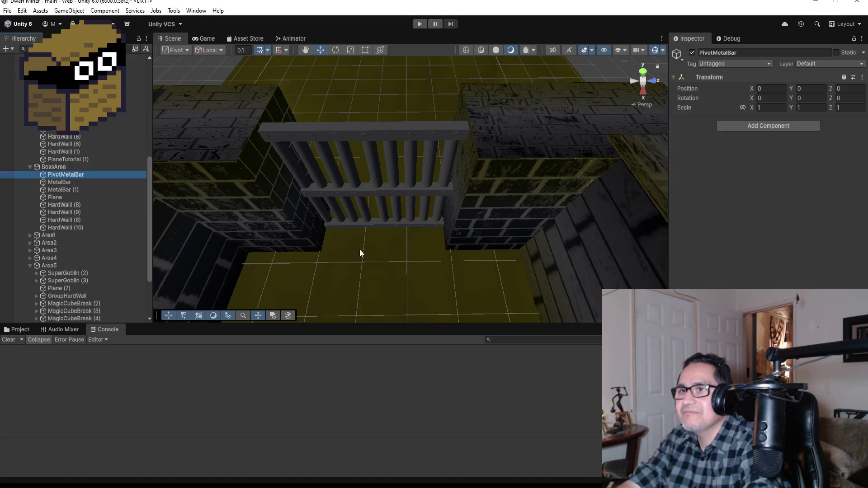
pyautogui.scroll(-5, 388, 184)
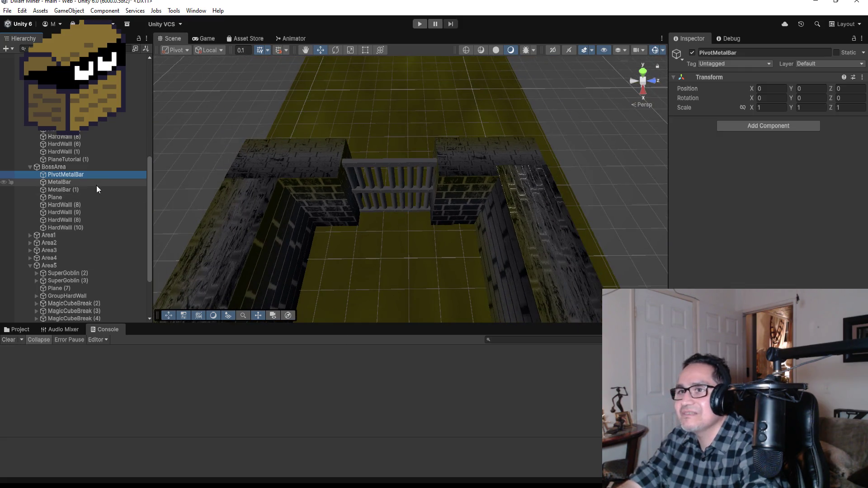
# Copy the MetalBar gate's position and paste it into PivotMetalBar's Transform
pyautogui.click(85, 183)
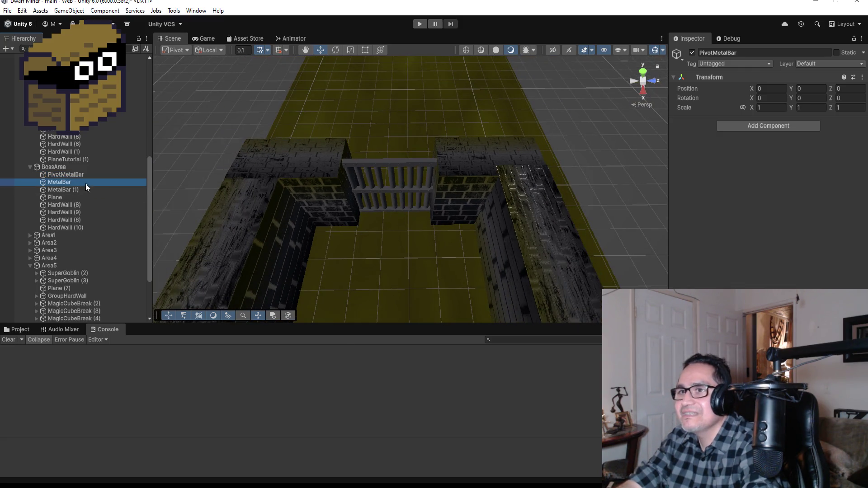
pyautogui.click(863, 80)
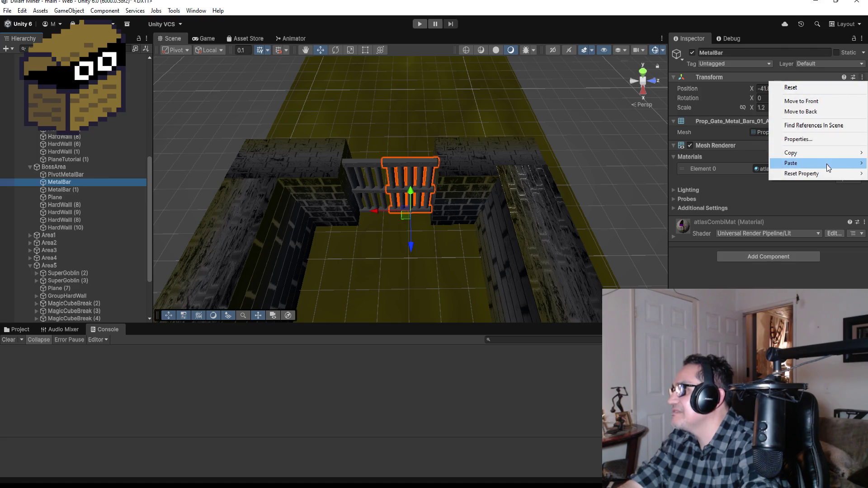
pyautogui.moveTo(820, 153)
pyautogui.click(751, 154)
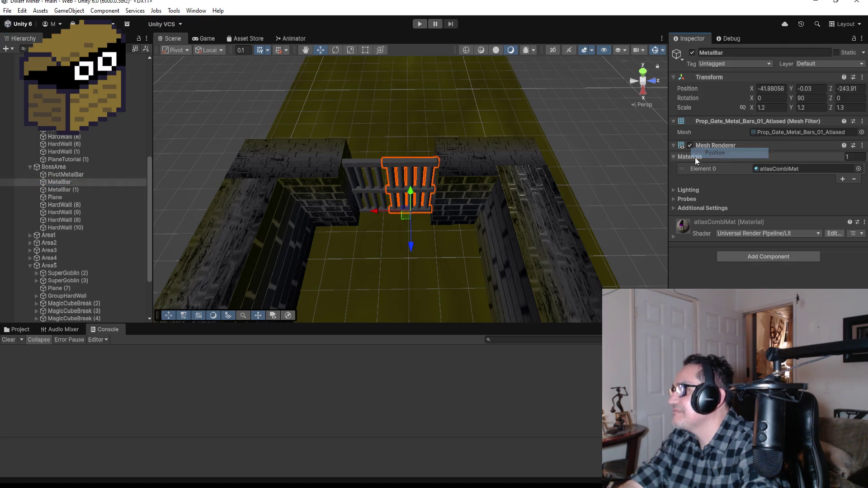
pyautogui.click(66, 175)
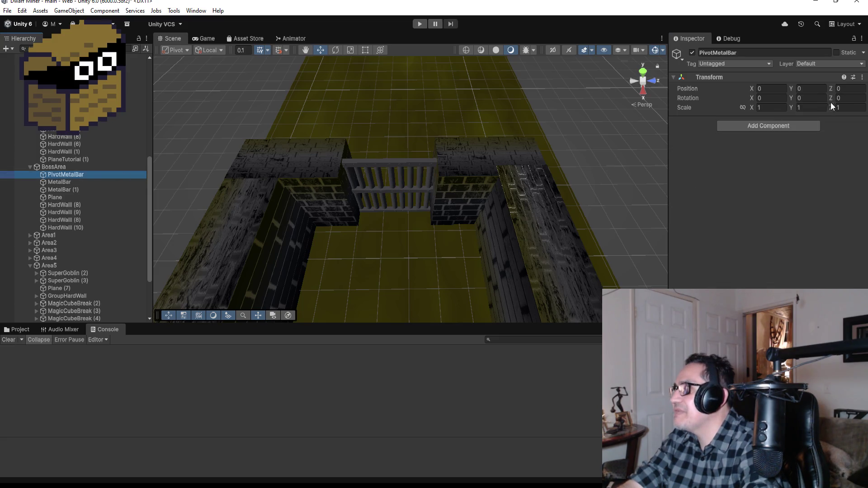
pyautogui.click(849, 80)
pyautogui.click(861, 78)
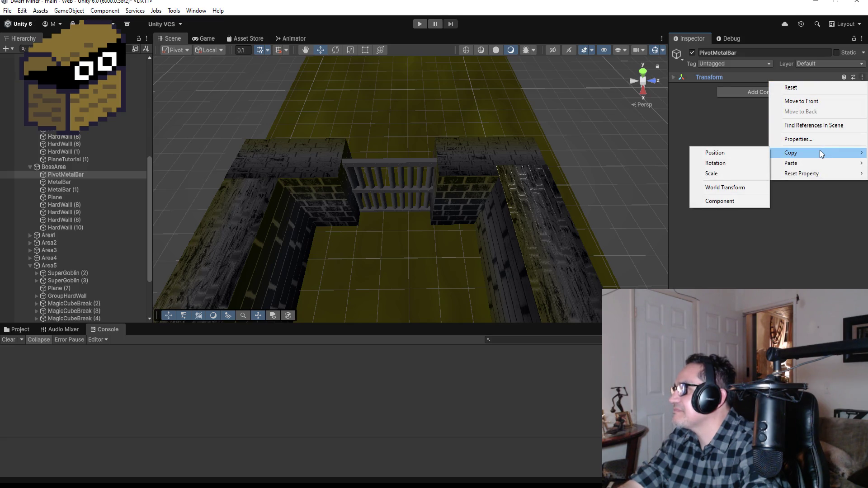
pyautogui.moveTo(805, 163)
pyautogui.click(731, 167)
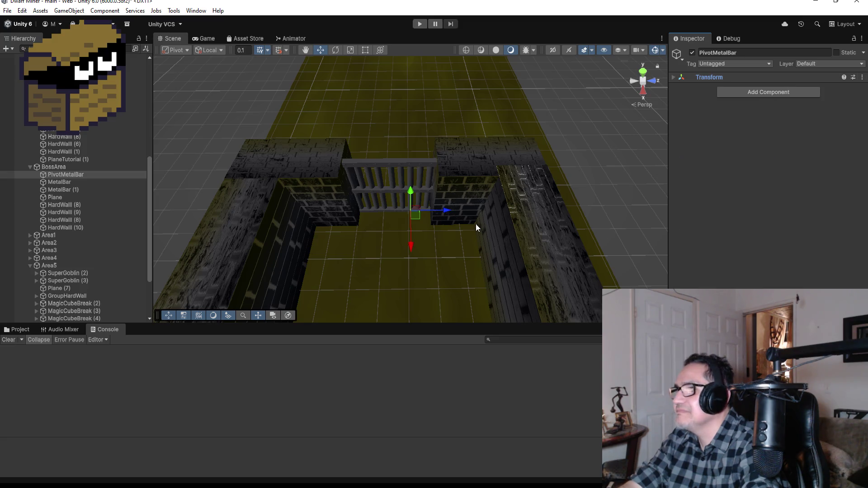
# Slide PivotMetalBar along Z to the gate's right edge and parent MetalBar under it
pyautogui.click(55, 183)
pyautogui.click(58, 174)
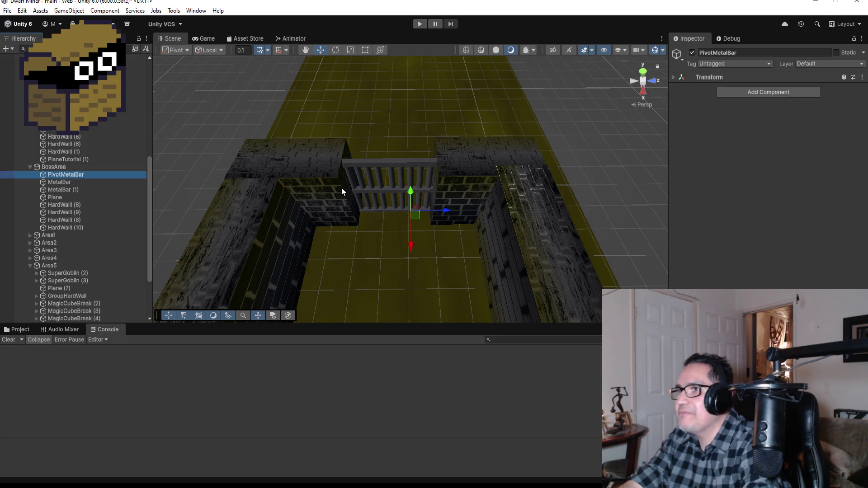
pyautogui.moveTo(442, 209); pyautogui.dragTo(461, 210)
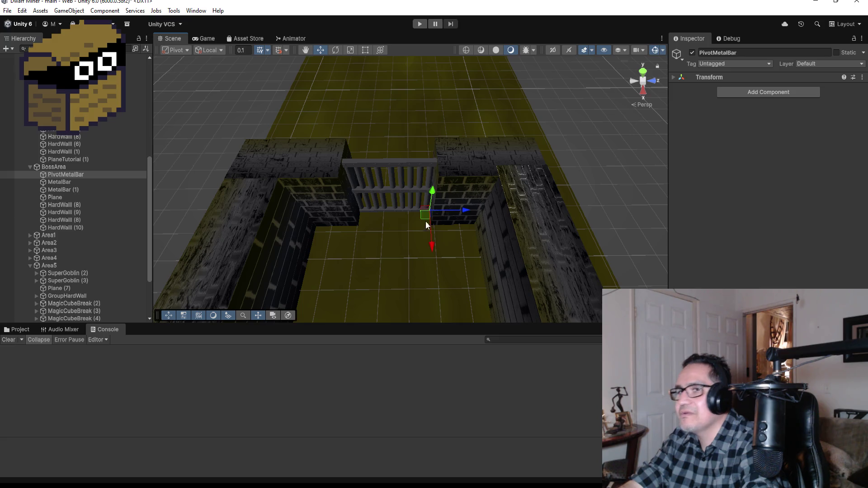
pyautogui.click(68, 183)
pyautogui.moveTo(68, 186); pyautogui.dragTo(71, 173)
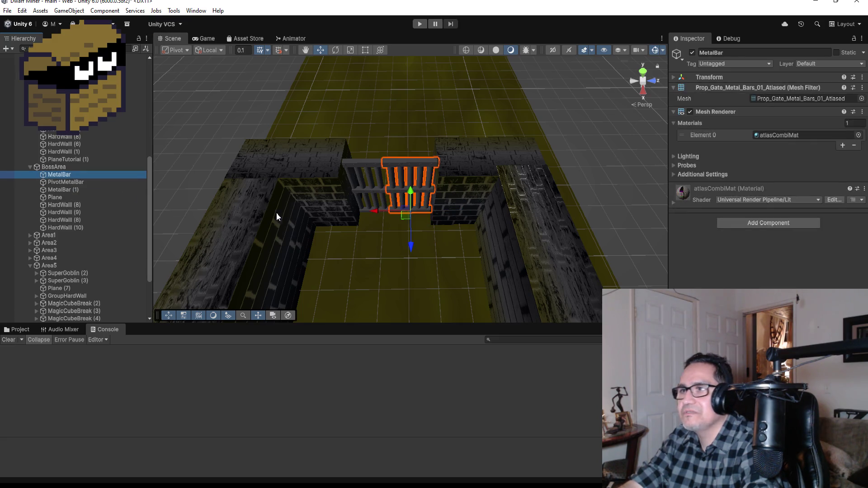
pyautogui.moveTo(68, 179); pyautogui.dragTo(70, 182)
pyautogui.click(67, 175)
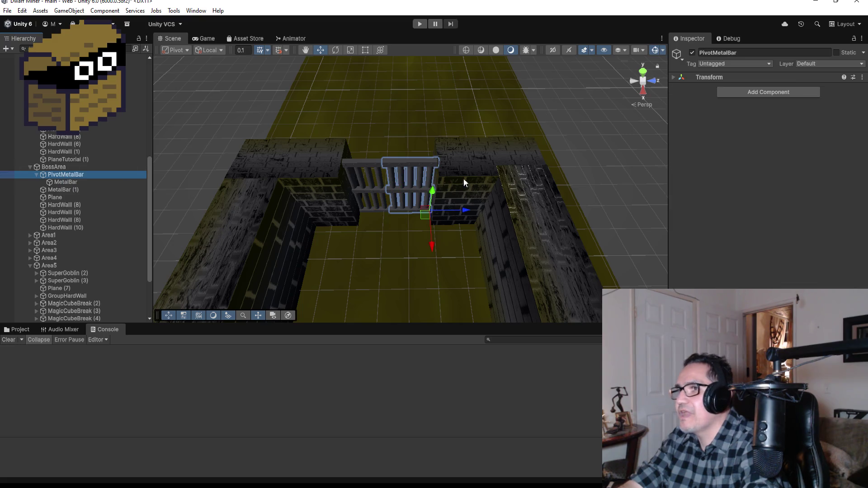
# Test-rotate PivotMetalBar, undo it, and delete the second gate MetalBar (1)
pyautogui.click(335, 52)
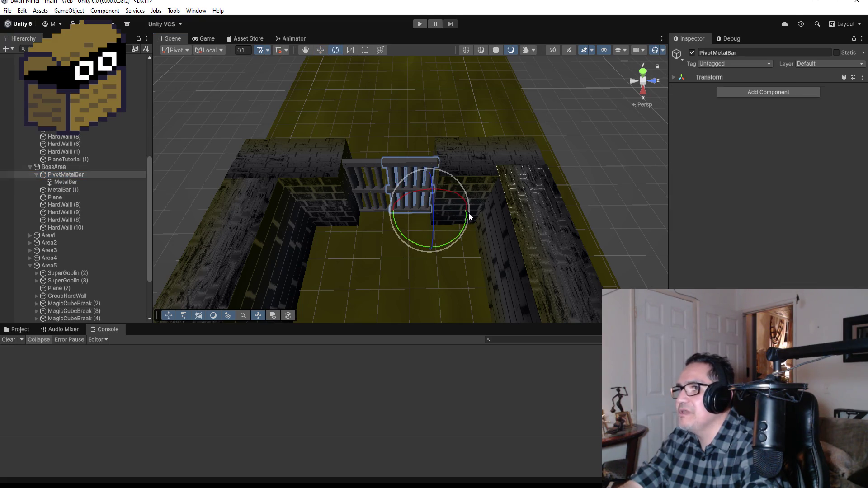
pyautogui.moveTo(460, 234); pyautogui.dragTo(497, 155)
pyautogui.hotkey('ctrl', 'z')
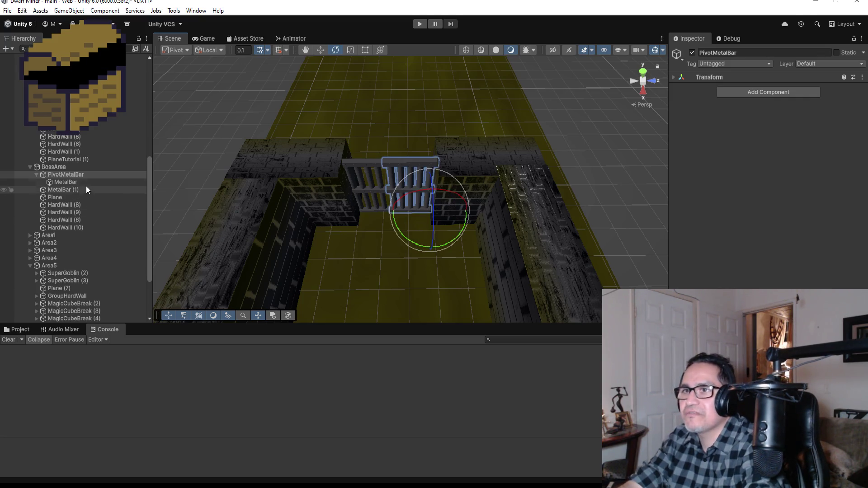
pyautogui.click(36, 175)
pyautogui.click(61, 181)
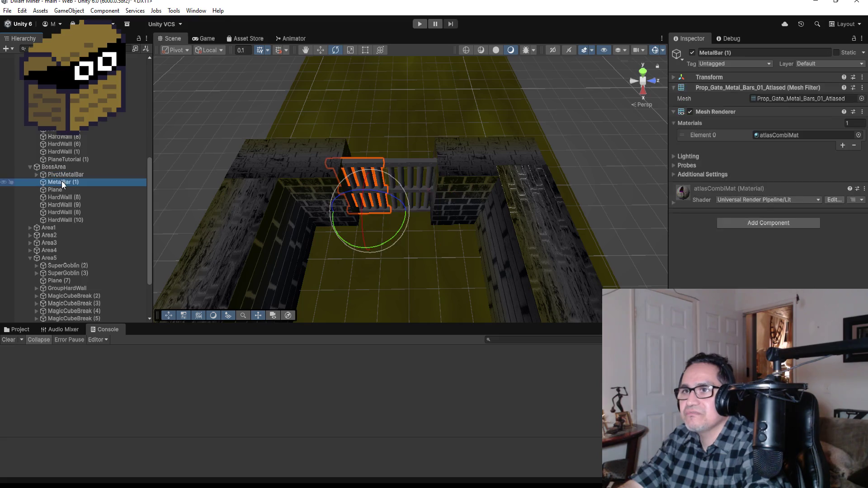
pyautogui.press('Delete')
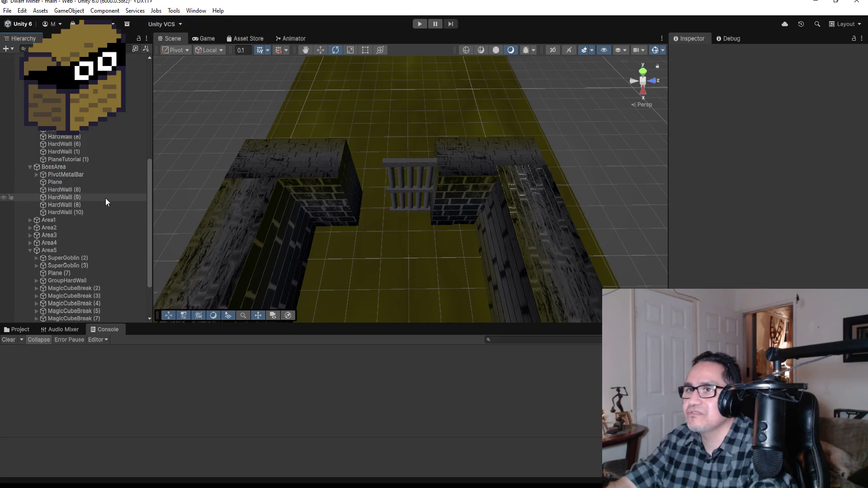
# Try a duplicate PivotMetalBar (1) shifted left along Z, then delete the copy
pyautogui.click(94, 174)
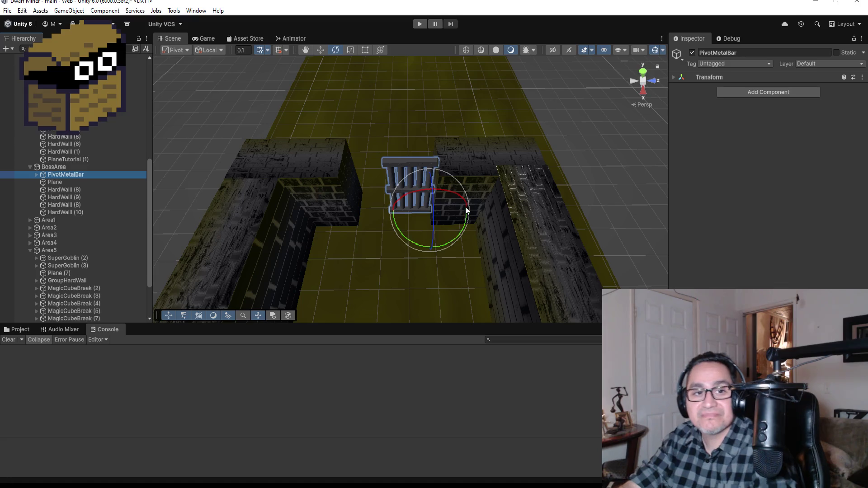
pyautogui.hotkey('ctrl', 'd')
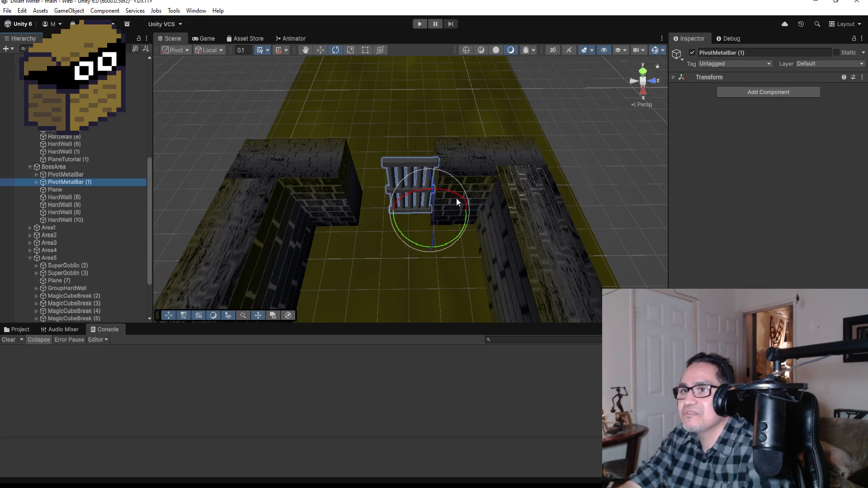
pyautogui.click(318, 50)
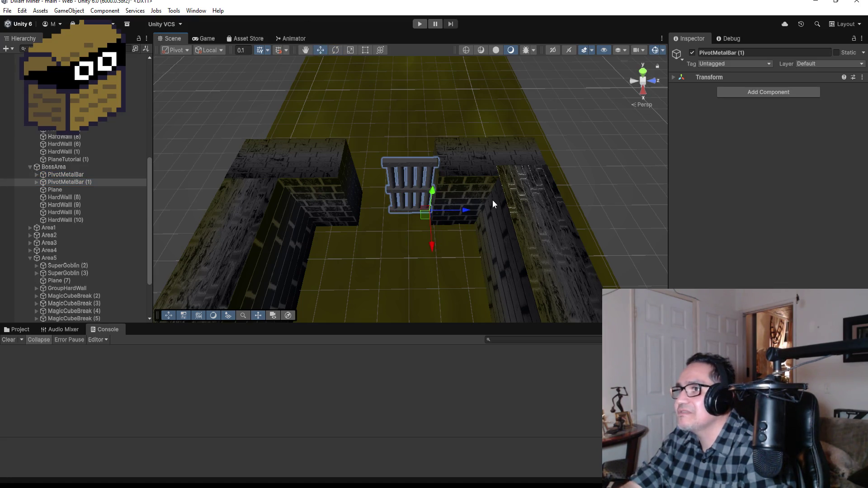
pyautogui.moveTo(468, 210)
pyautogui.mouseDown()
pyautogui.moveTo(419, 215)
pyautogui.moveTo(428, 214)
pyautogui.mouseUp()
pyautogui.moveTo(68, 183); pyautogui.dragTo(78, 185)
pyautogui.rightClick(78, 183)
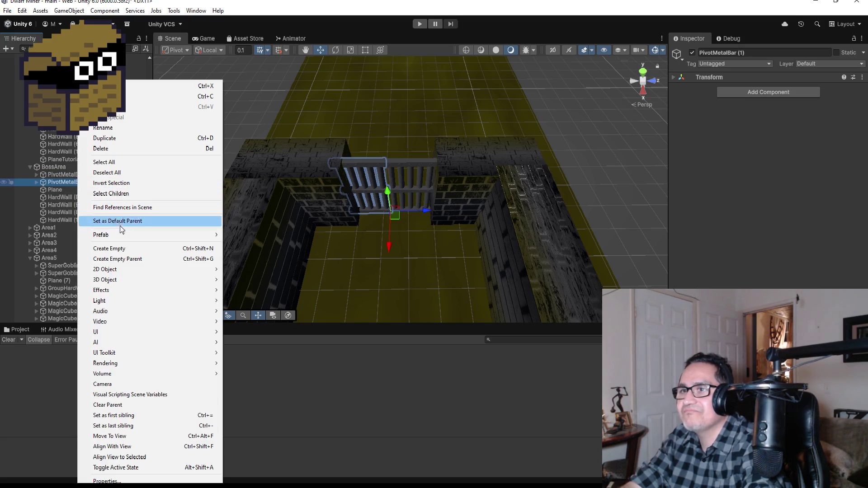
pyautogui.click(102, 148)
# Expand PivotMetalBar and select its MetalBar gate mesh to add a component
pyautogui.click(76, 169)
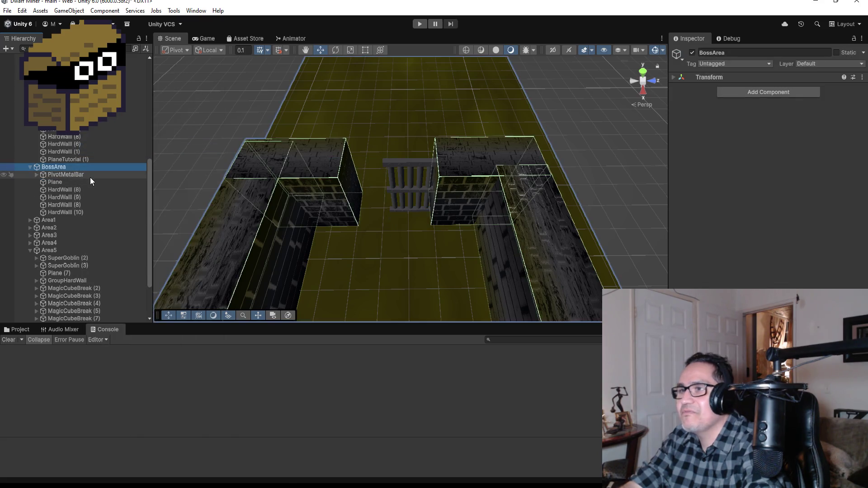
pyautogui.click(90, 176)
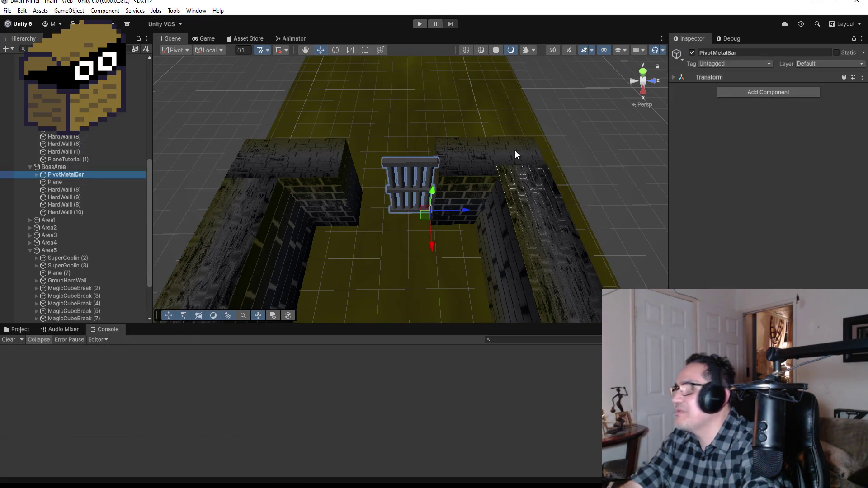
pyautogui.click(36, 175)
pyautogui.click(60, 181)
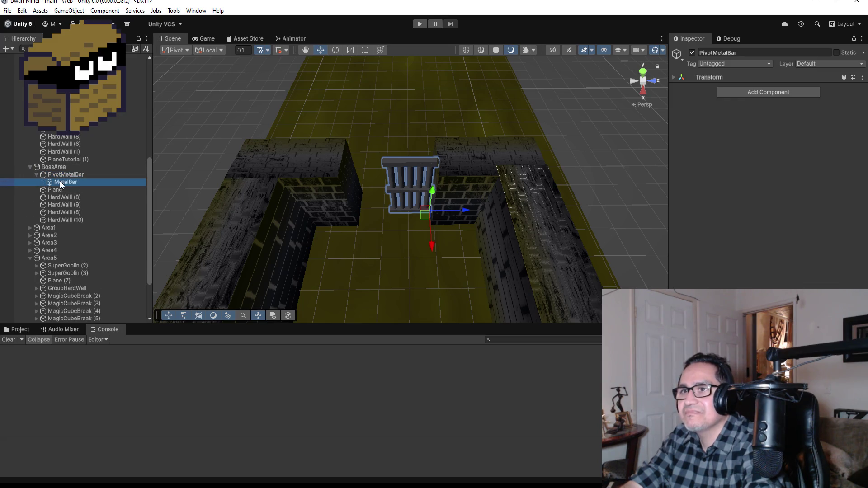
pyautogui.click(763, 227)
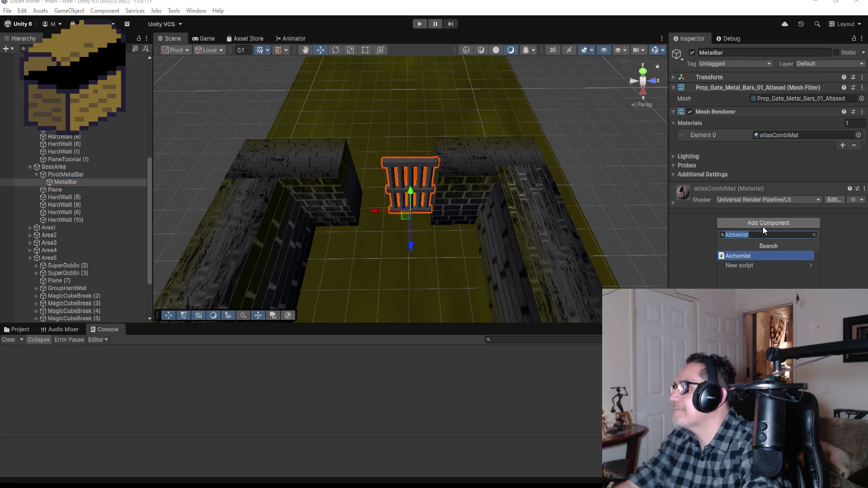
# Add a Box Collider to the MetalBar gate
pyautogui.write('box')
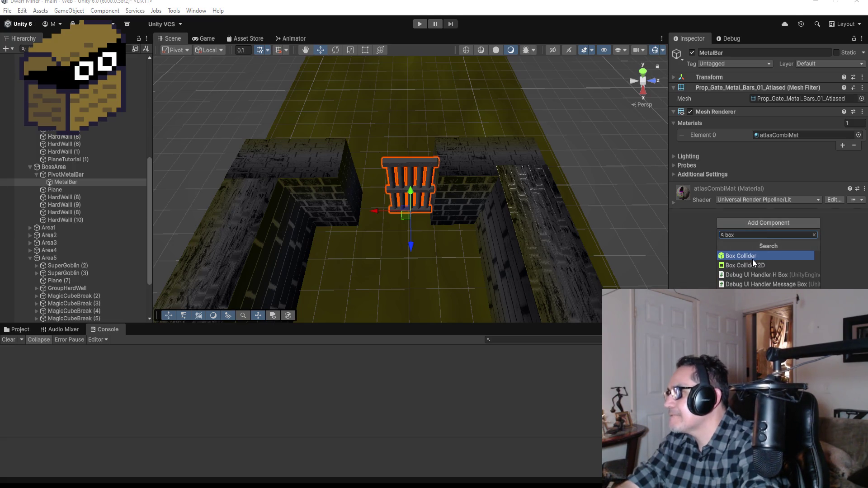
pyautogui.click(752, 259)
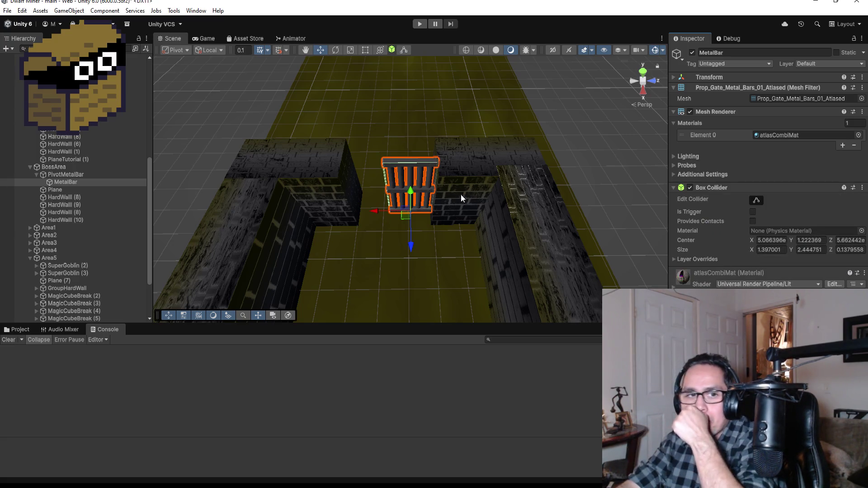
pyautogui.click(35, 174)
pyautogui.click(66, 175)
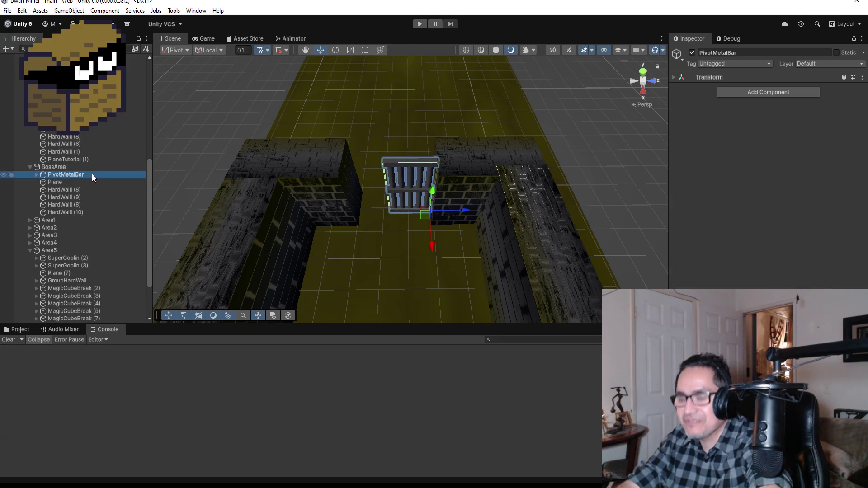
# Duplicate PivotMetalBar, set its Y rotation to 180, and fit the copy into the doorway's left half
pyautogui.hotkey('ctrl', 'd')
pyautogui.moveTo(467, 213)
pyautogui.mouseDown()
pyautogui.moveTo(407, 209)
pyautogui.moveTo(422, 210)
pyautogui.mouseUp()
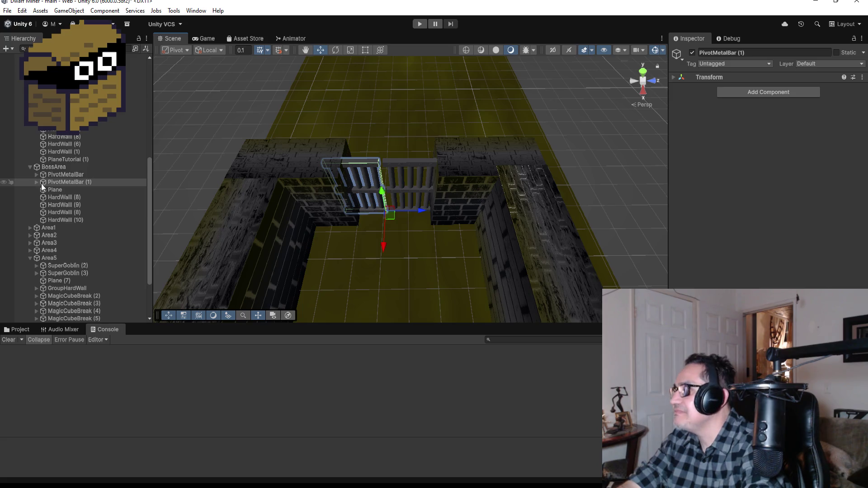
pyautogui.click(674, 78)
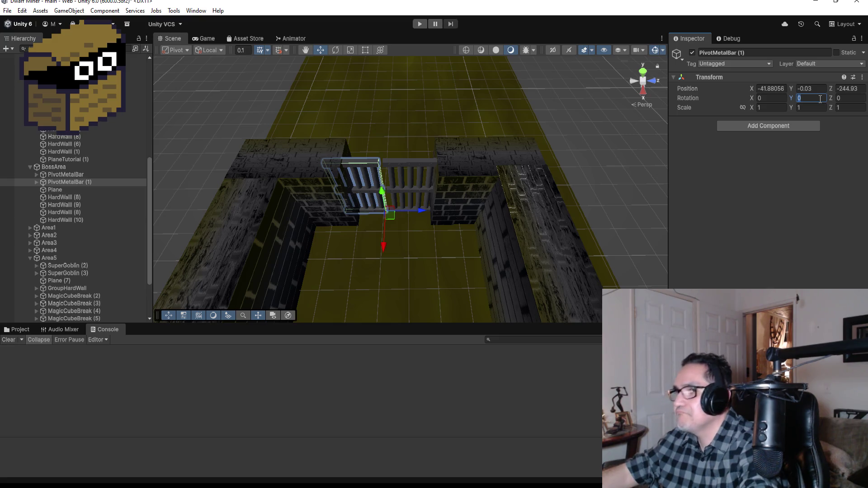
pyautogui.write('180')
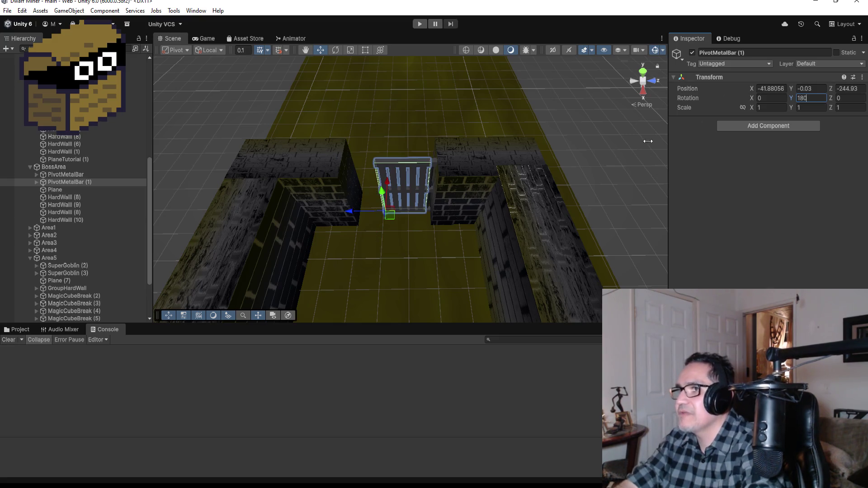
pyautogui.moveTo(351, 214)
pyautogui.mouseDown()
pyautogui.moveTo(310, 210)
pyautogui.moveTo(319, 209)
pyautogui.mouseUp()
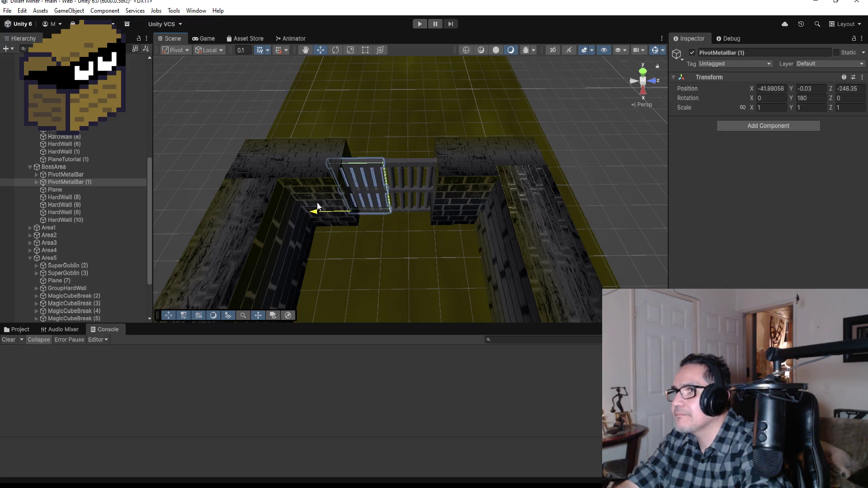
pyautogui.scroll(5, 413, 199)
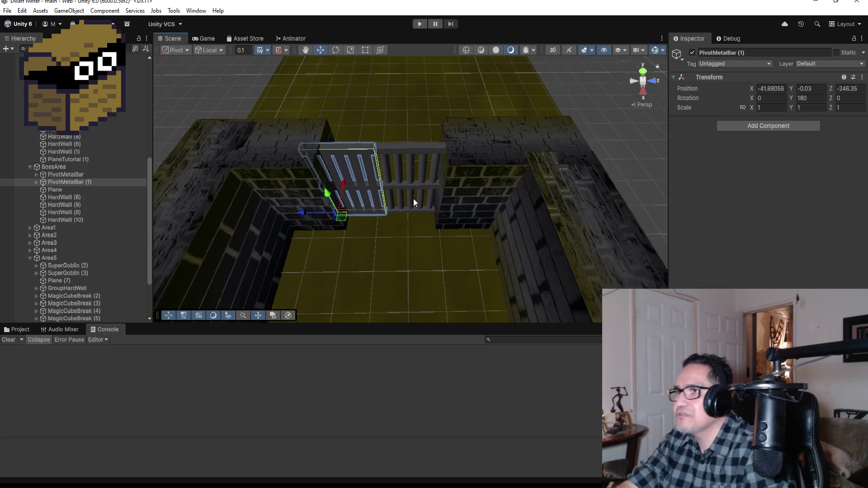
pyautogui.moveTo(400, 260); pyautogui.dragTo(438, 167)
pyautogui.moveTo(448, 151); pyautogui.dragTo(338, 279)
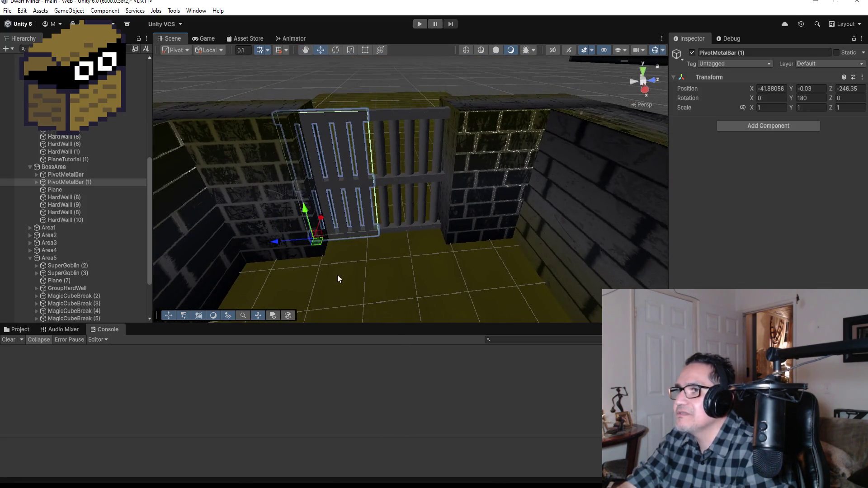
pyautogui.moveTo(277, 243); pyautogui.dragTo(272, 243)
pyautogui.scroll(-4, 452, 259)
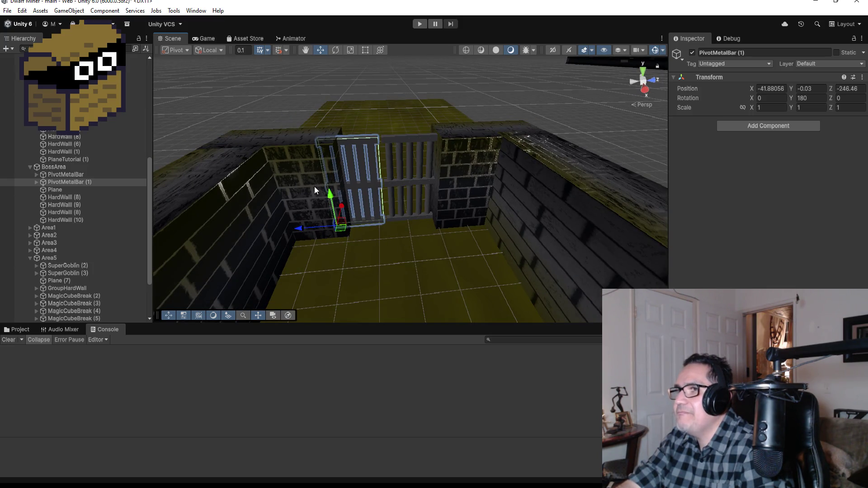
pyautogui.moveTo(290, 184)
pyautogui.keyDown('alt'); pyautogui.mouseDown()
pyautogui.moveTo(352, 190)
pyautogui.moveTo(434, 139)
pyautogui.moveTo(459, 250)
pyautogui.moveTo(446, 185)
pyautogui.mouseUp(); pyautogui.keyUp('alt')
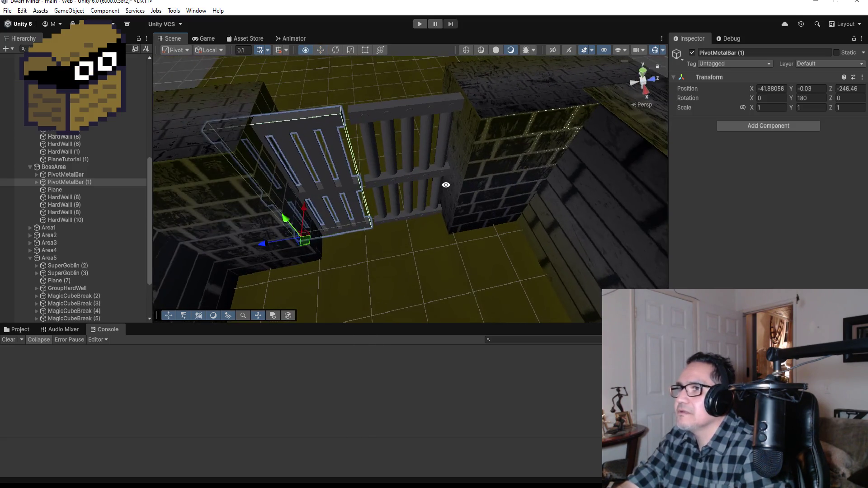
pyautogui.moveTo(266, 245); pyautogui.dragTo(267, 245)
pyautogui.click(196, 137)
pyautogui.press('f')
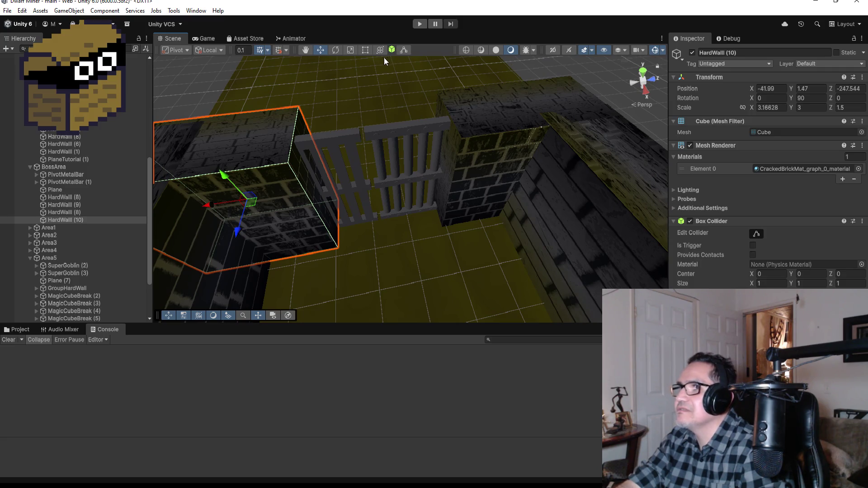
# Shrink HardWall (10) with the Rect tool to about 2.54 X-scale so it meets the gate
pyautogui.click(365, 50)
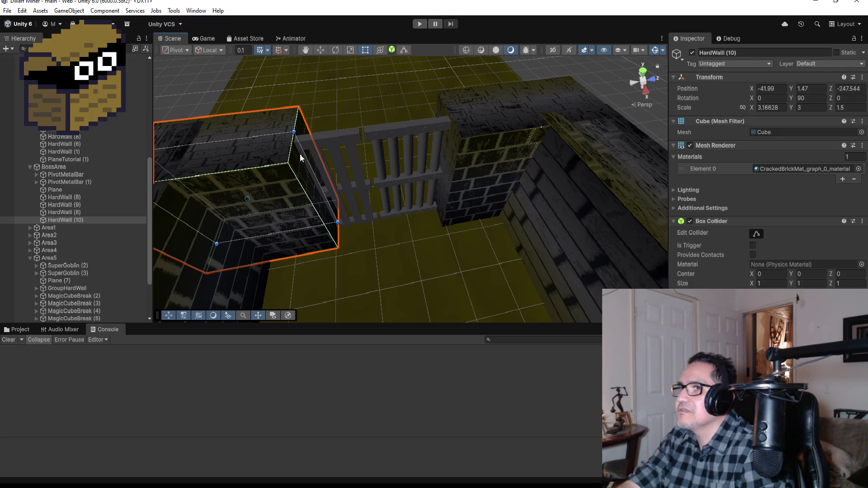
pyautogui.moveTo(308, 157)
pyautogui.mouseDown()
pyautogui.moveTo(249, 165)
pyautogui.moveTo(290, 174)
pyautogui.mouseUp()
pyautogui.moveTo(405, 239)
pyautogui.mouseDown()
pyautogui.moveTo(393, 140)
pyautogui.moveTo(384, 134)
pyautogui.moveTo(366, 172)
pyautogui.mouseUp()
pyautogui.moveTo(295, 179)
pyautogui.mouseDown()
pyautogui.moveTo(282, 178)
pyautogui.moveTo(293, 179)
pyautogui.mouseUp()
pyautogui.moveTo(375, 212); pyautogui.dragTo(423, 238)
pyautogui.click(427, 249)
pyautogui.moveTo(425, 271)
pyautogui.mouseDown()
pyautogui.moveTo(449, 229)
pyautogui.moveTo(489, 205)
pyautogui.moveTo(445, 268)
pyautogui.mouseUp()
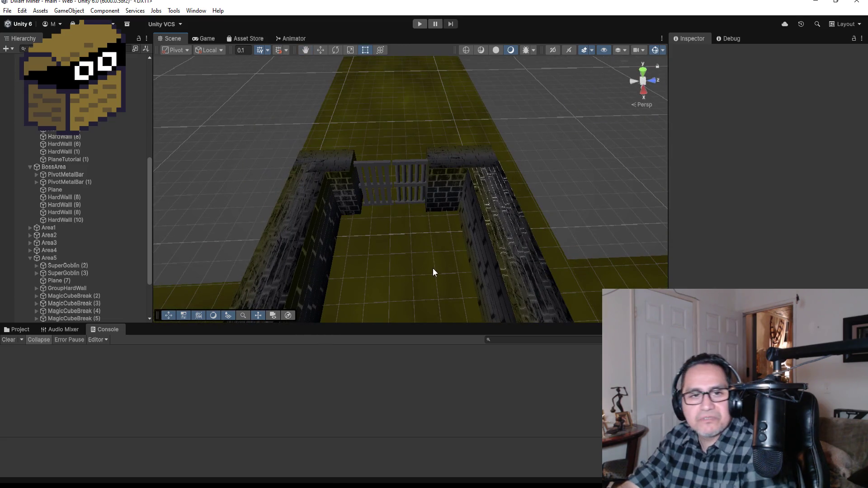
pyautogui.scroll(-5, 433, 266)
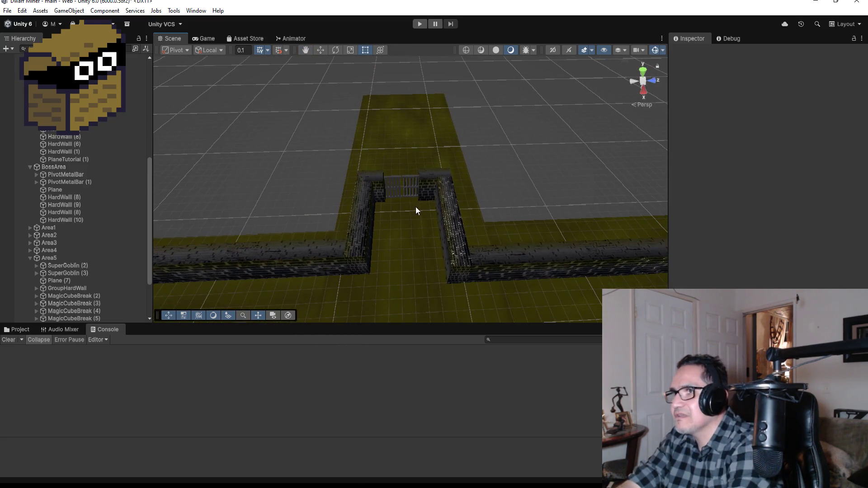
pyautogui.click(409, 186)
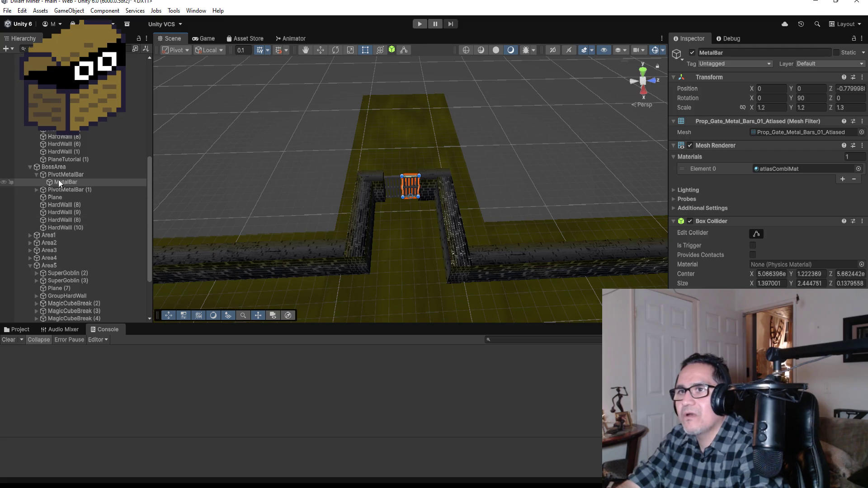
# Duplicate PivotMetalBar into the Area6 group and move the copy toward Area6's wall gap
pyautogui.click(36, 175)
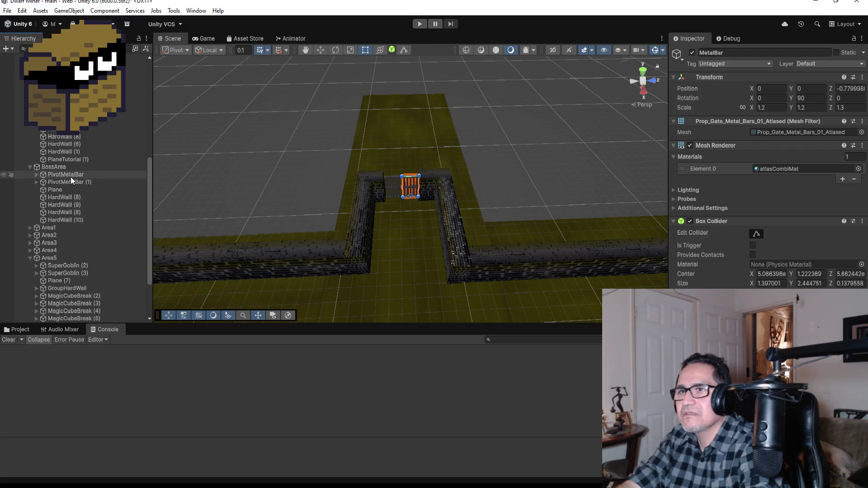
pyautogui.click(70, 176)
pyautogui.hotkey('ctrl', 'd')
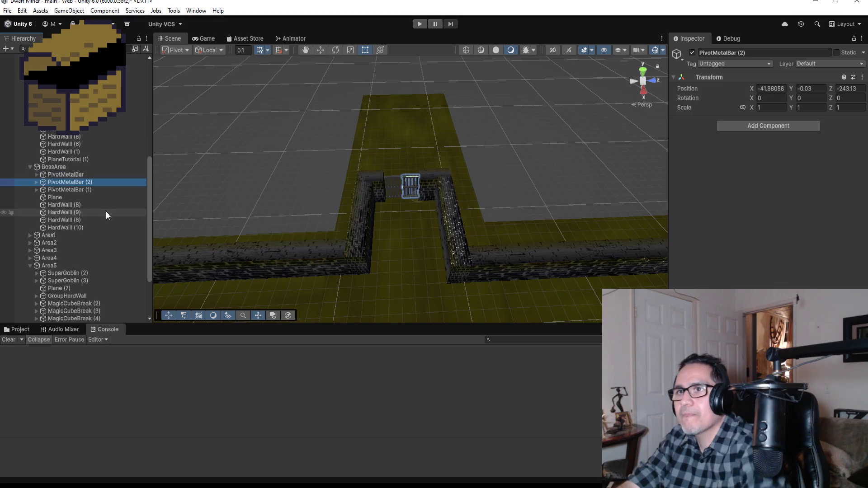
pyautogui.moveTo(99, 257)
pyautogui.mouseDown()
pyautogui.moveTo(80, 295)
pyautogui.moveTo(80, 329)
pyautogui.moveTo(69, 208)
pyautogui.mouseUp()
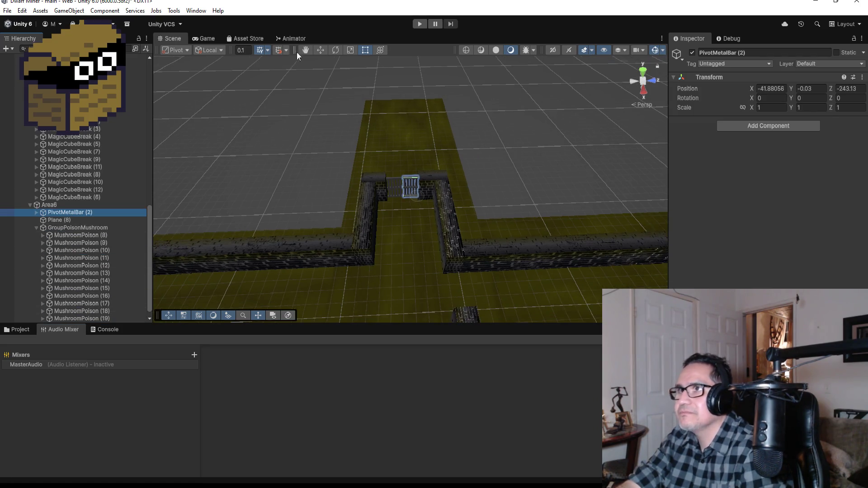
pyautogui.click(320, 50)
pyautogui.moveTo(421, 226)
pyautogui.mouseDown()
pyautogui.moveTo(410, 308)
pyautogui.moveTo(651, 278)
pyautogui.moveTo(662, 286)
pyautogui.moveTo(610, 264)
pyautogui.moveTo(654, 288)
pyautogui.mouseUp()
pyautogui.scroll(-3, 603, 251)
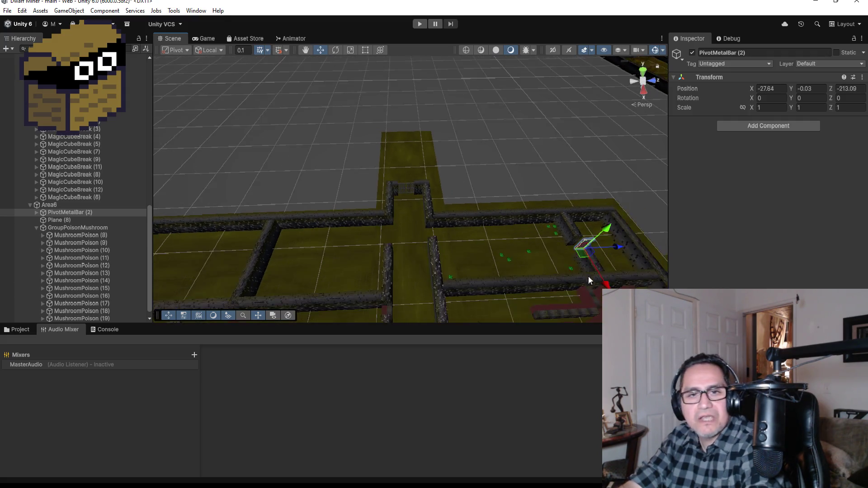
pyautogui.moveTo(573, 235); pyautogui.dragTo(568, 245)
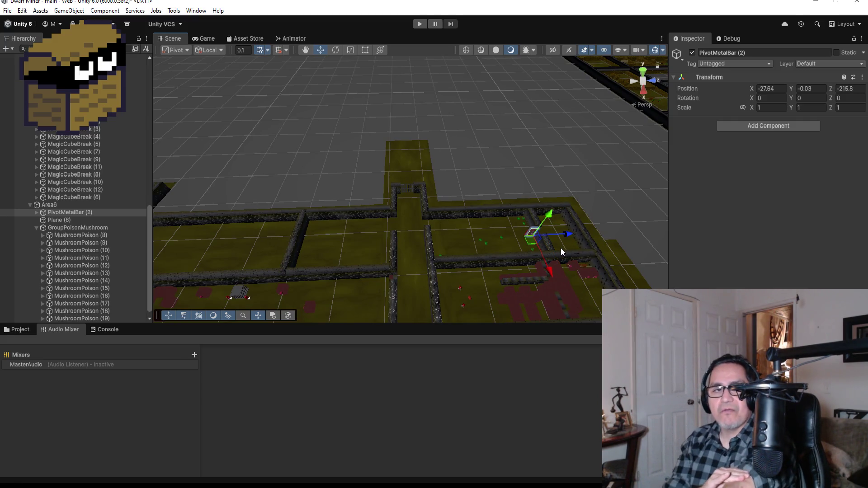
pyautogui.press('f')
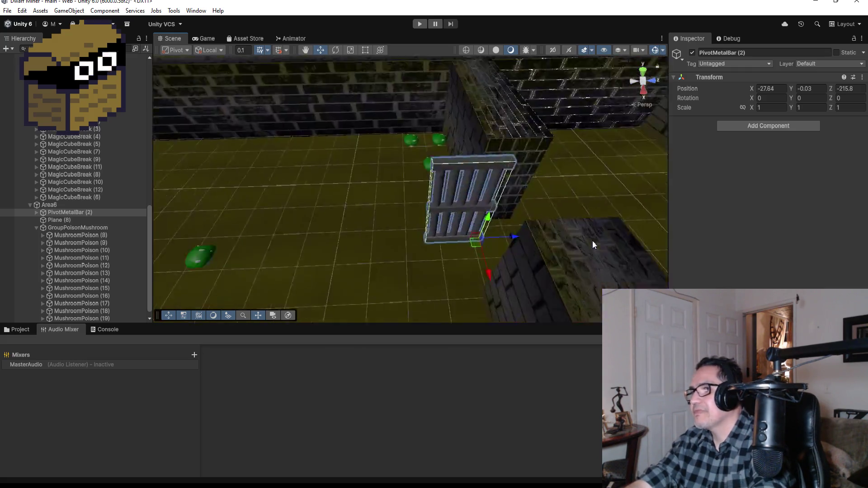
pyautogui.scroll(-2, 498, 235)
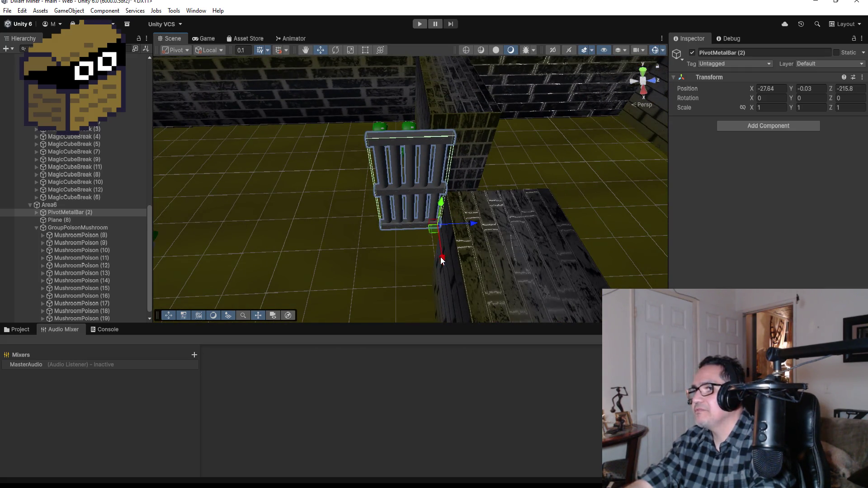
pyautogui.moveTo(442, 257)
pyautogui.mouseDown()
pyautogui.moveTo(449, 283)
pyautogui.moveTo(518, 249)
pyautogui.moveTo(386, 243)
pyautogui.moveTo(489, 217)
pyautogui.moveTo(541, 226)
pyautogui.mouseUp()
pyautogui.scroll(5, 533, 283)
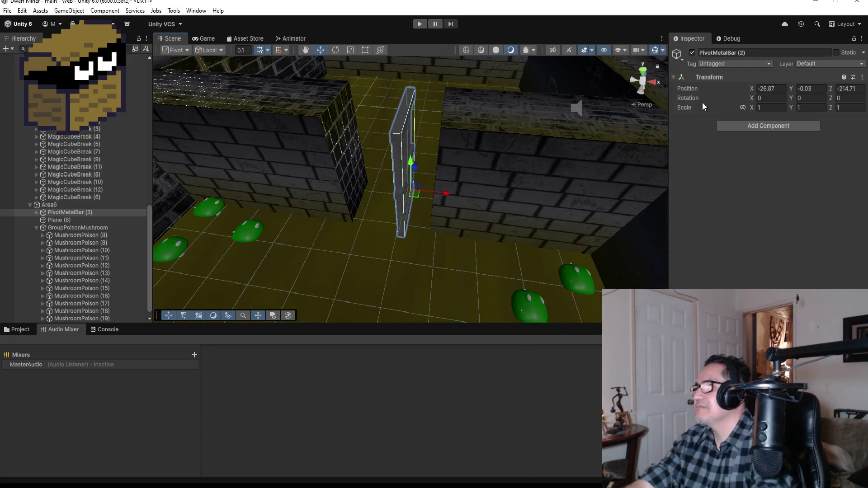
# Set the copy's Y rotation to 90 and align it in the wall gap
pyautogui.click(805, 97)
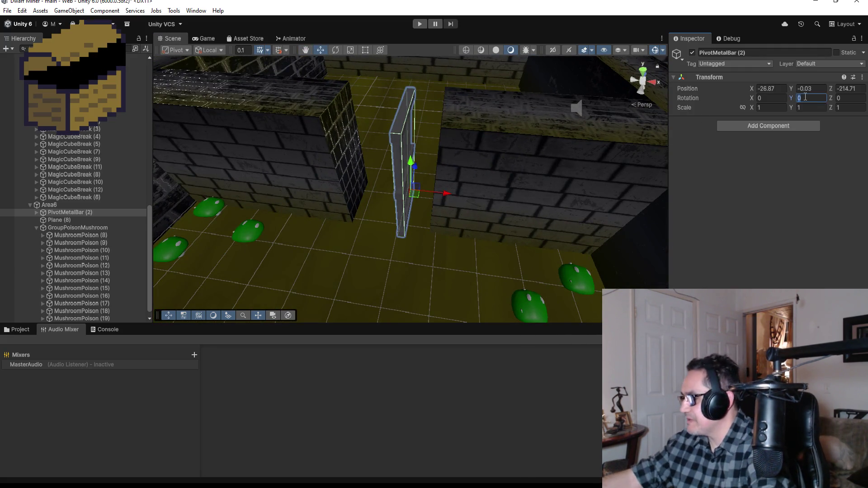
pyautogui.write('90')
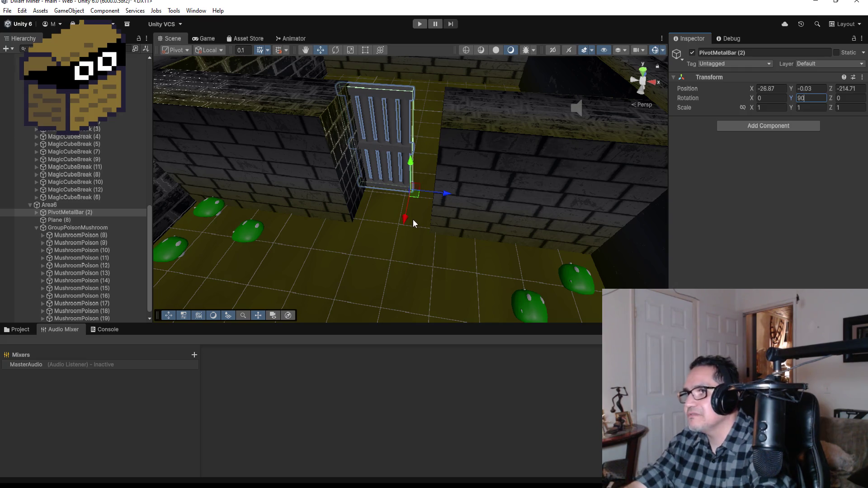
pyautogui.moveTo(406, 221); pyautogui.dragTo(406, 249)
pyautogui.moveTo(436, 221); pyautogui.dragTo(462, 225)
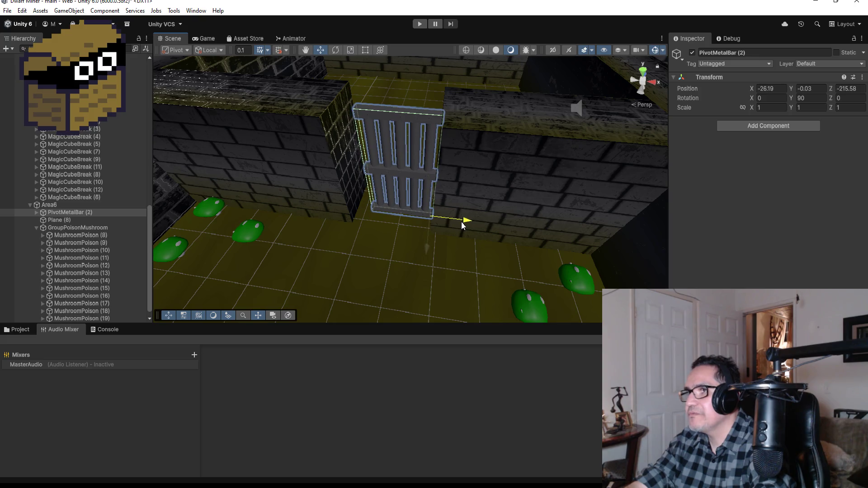
pyautogui.moveTo(428, 249); pyautogui.dragTo(430, 265)
pyautogui.moveTo(487, 218); pyautogui.dragTo(489, 271)
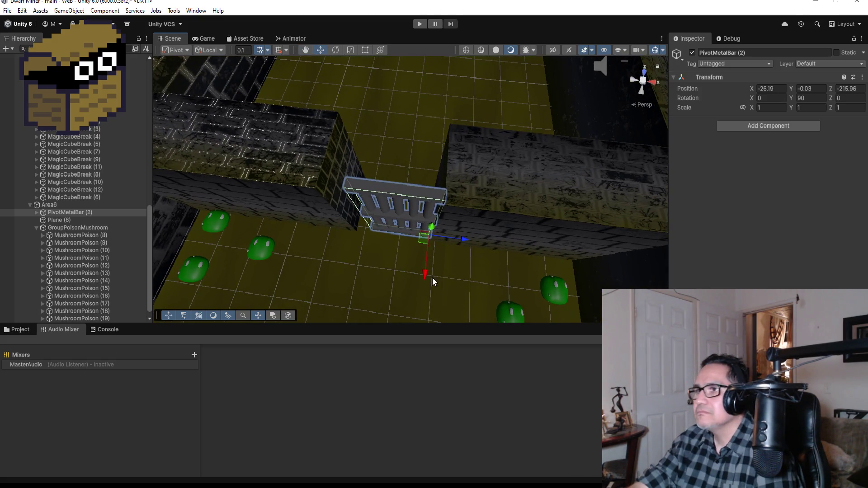
# Stretch HardWall (47) with the Rect tool to 5.347358 X-scale so it reaches the gate
pyautogui.click(305, 169)
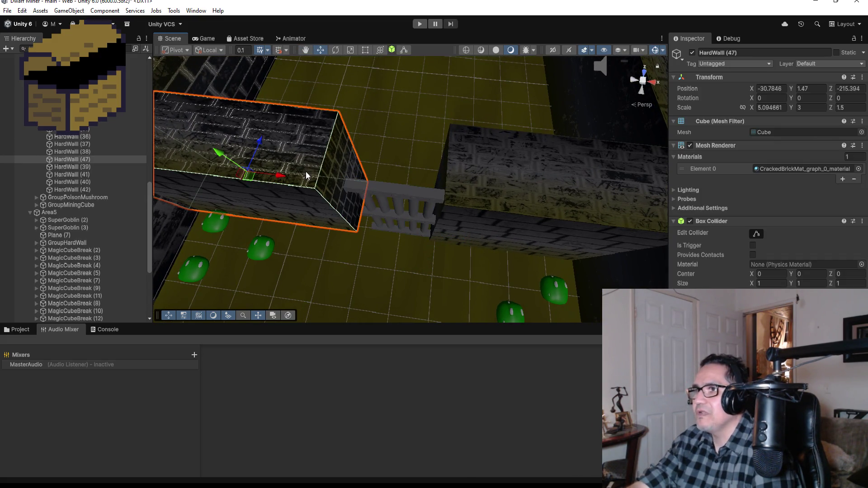
pyautogui.click(366, 50)
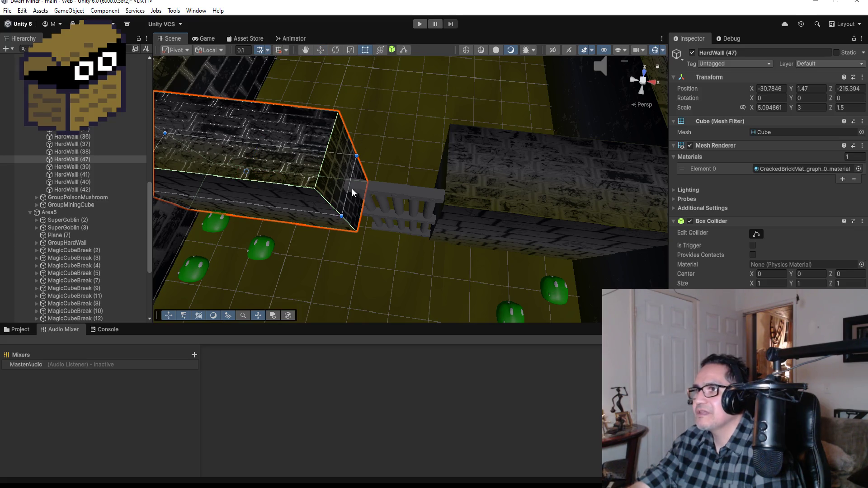
pyautogui.moveTo(348, 189); pyautogui.dragTo(357, 196)
pyautogui.moveTo(379, 242)
pyautogui.mouseDown()
pyautogui.moveTo(417, 72)
pyautogui.moveTo(402, 80)
pyautogui.moveTo(359, 68)
pyautogui.mouseUp()
pyautogui.click(418, 72)
pyautogui.click(418, 75)
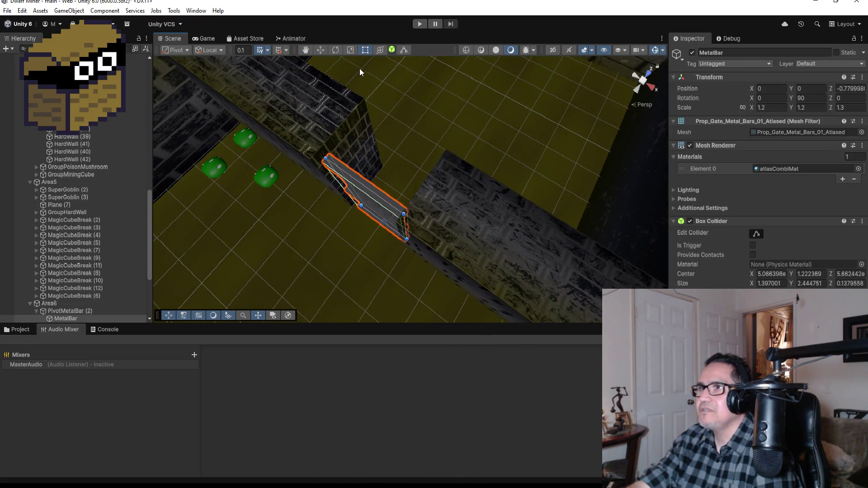
pyautogui.click(335, 50)
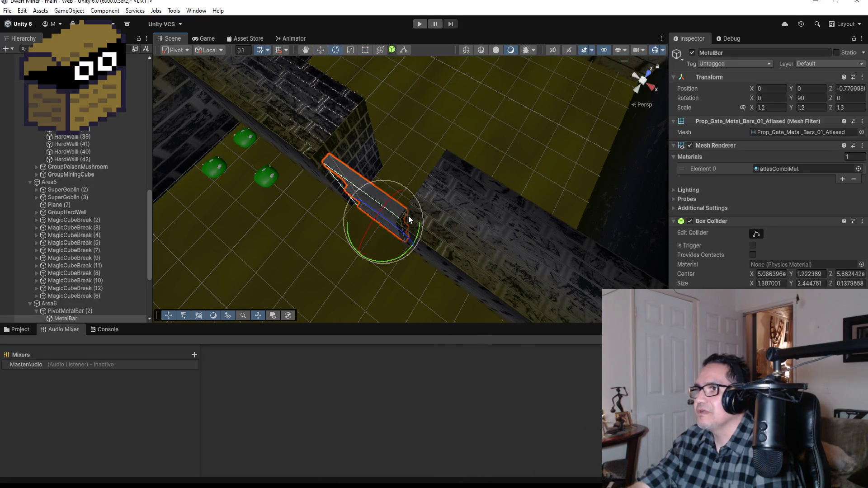
pyautogui.moveTo(417, 202)
pyautogui.mouseDown()
pyautogui.moveTo(386, 129)
pyautogui.moveTo(400, 145)
pyautogui.mouseUp()
pyautogui.hotkey('ctrl', 'z')
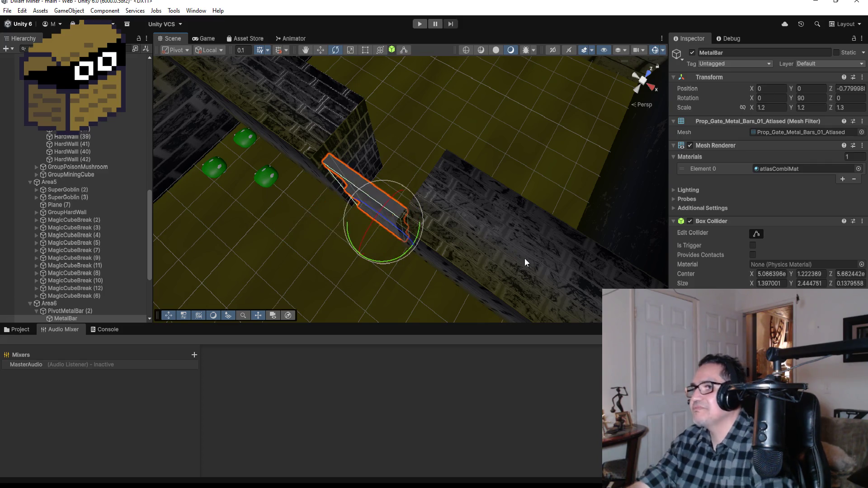
pyautogui.click(653, 79)
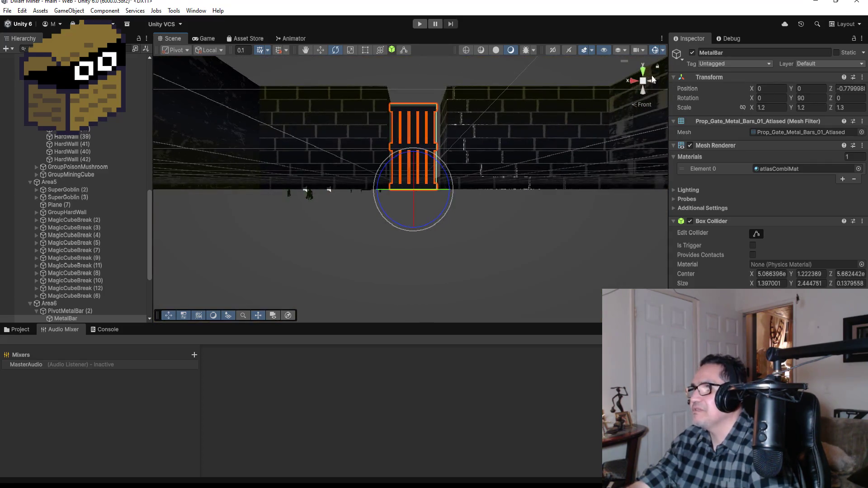
pyautogui.click(643, 72)
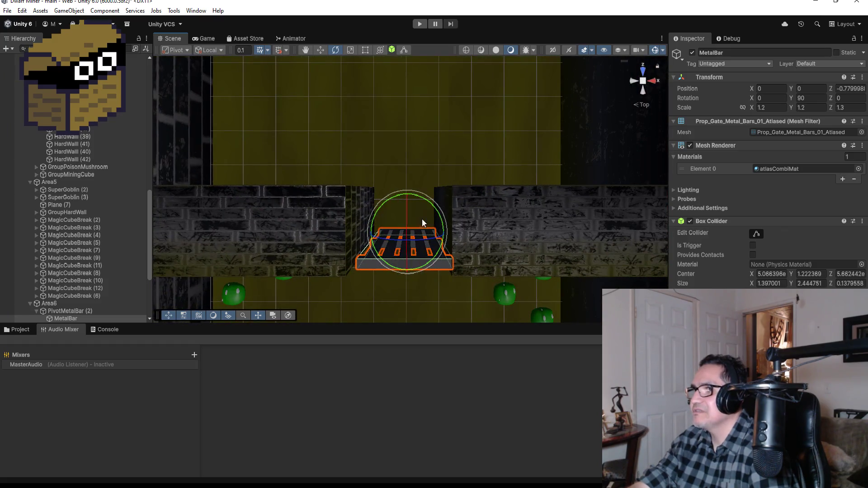
pyautogui.moveTo(434, 210)
pyautogui.mouseDown()
pyautogui.moveTo(442, 211)
pyautogui.moveTo(389, 168)
pyautogui.mouseUp()
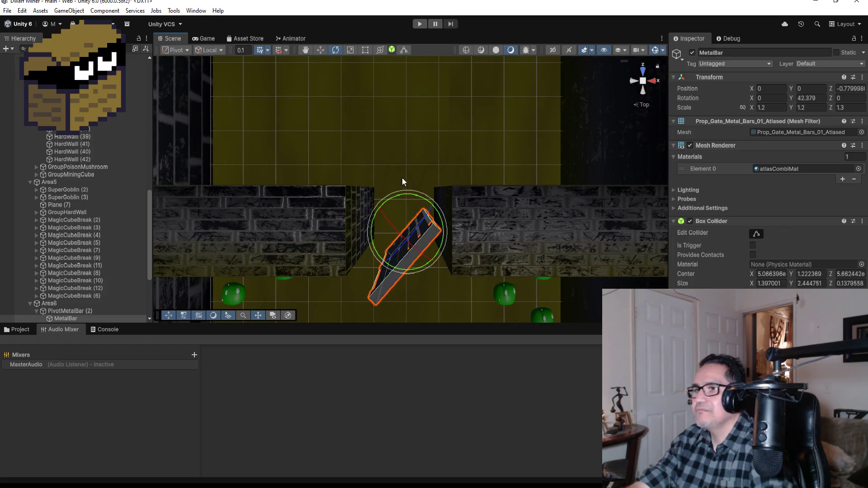
pyautogui.hotkey('ctrl', 'z')
pyautogui.scroll(-3, 80, 215)
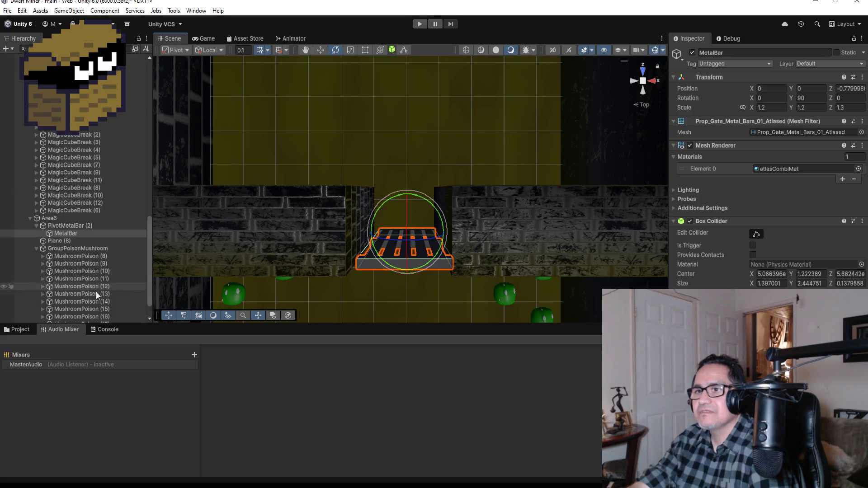
pyautogui.click(83, 227)
pyautogui.moveTo(457, 201)
pyautogui.mouseDown()
pyautogui.moveTo(378, 158)
pyautogui.moveTo(333, 159)
pyautogui.moveTo(442, 212)
pyautogui.moveTo(453, 302)
pyautogui.moveTo(458, 150)
pyautogui.moveTo(493, 144)
pyautogui.moveTo(436, 142)
pyautogui.mouseUp()
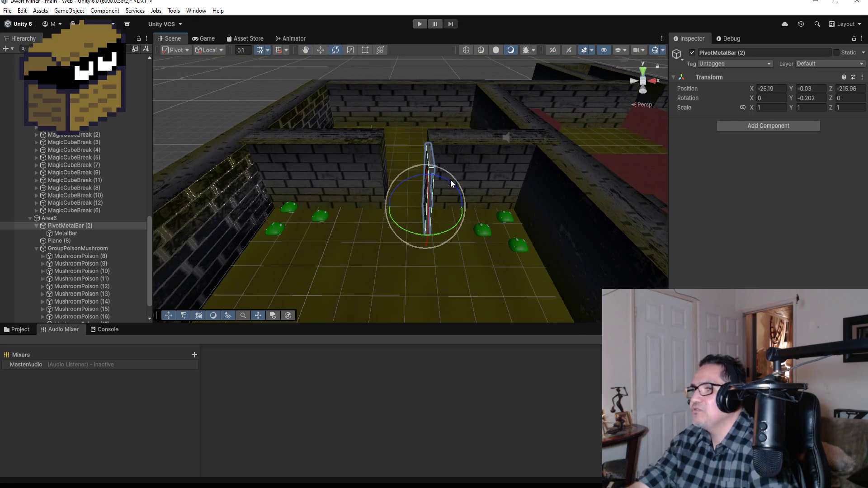
pyautogui.moveTo(453, 182); pyautogui.dragTo(501, 200)
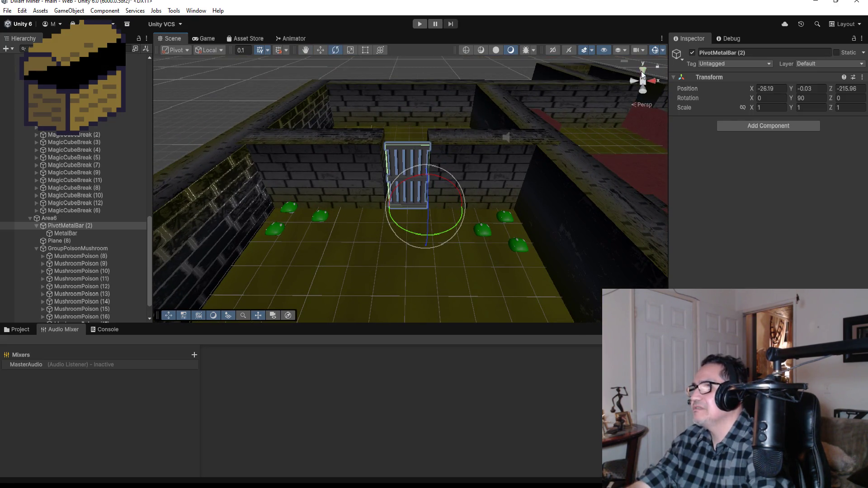
pyautogui.click(643, 75)
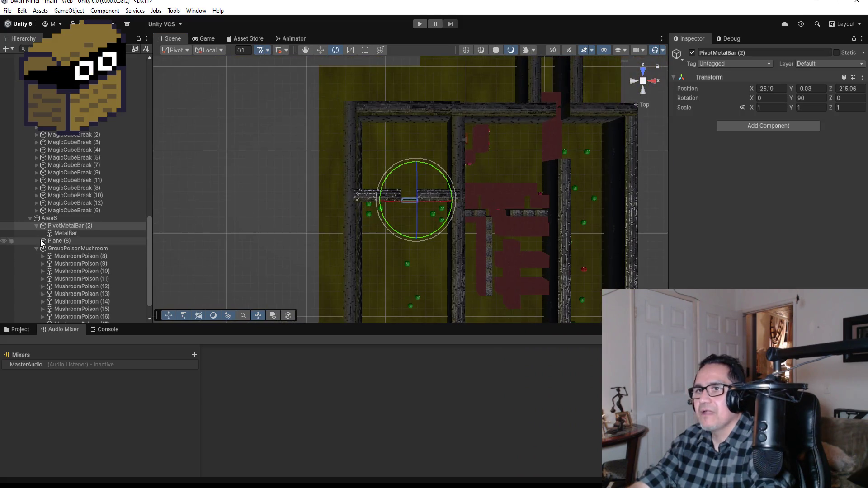
pyautogui.click(33, 226)
pyautogui.click(37, 226)
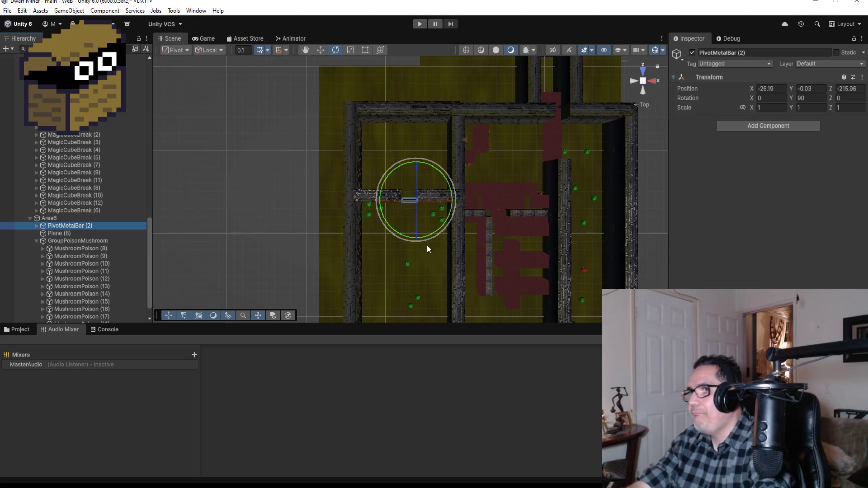
pyautogui.scroll(-6, 428, 277)
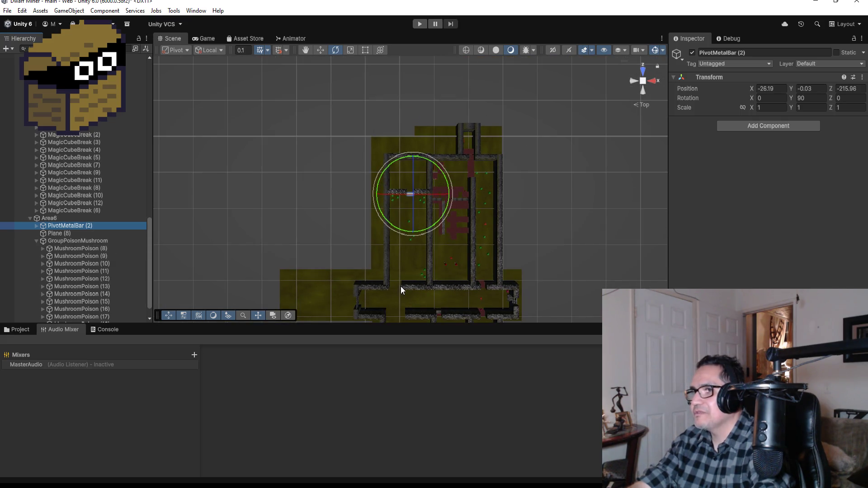
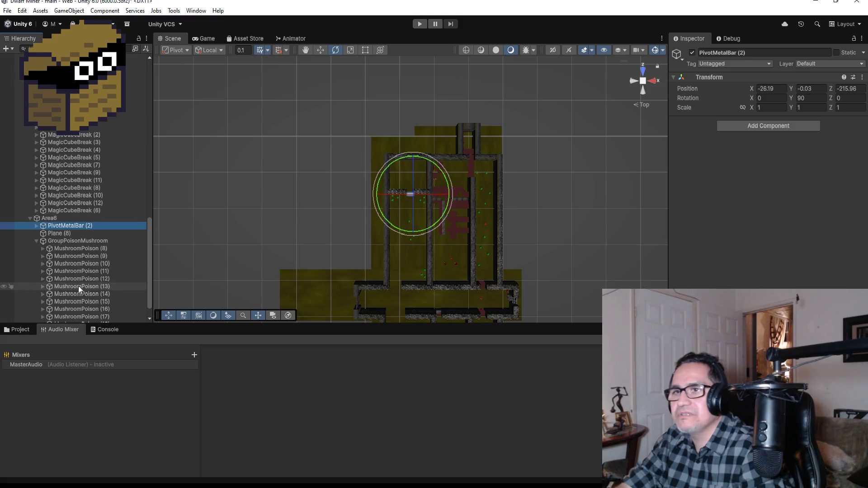
# Duplicate PivotMetalBar (2) and move the copy along X and Z into the brick-wall gap
pyautogui.hotkey('ctrl', 'd')
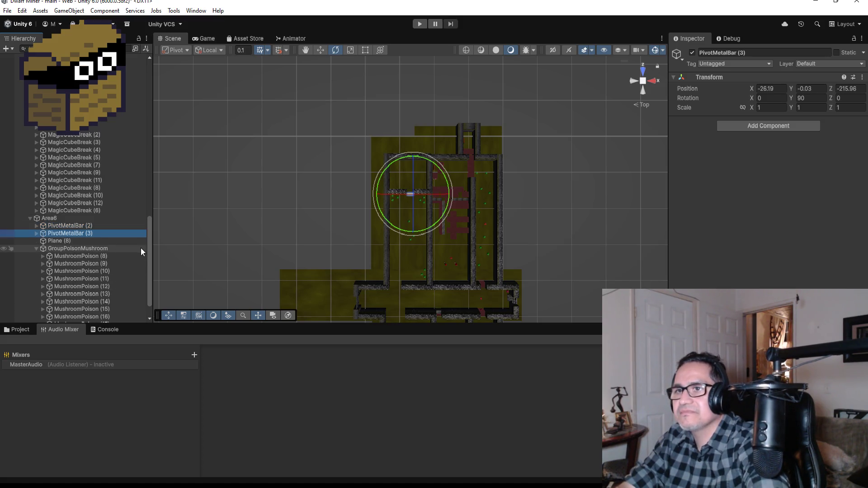
pyautogui.click(318, 49)
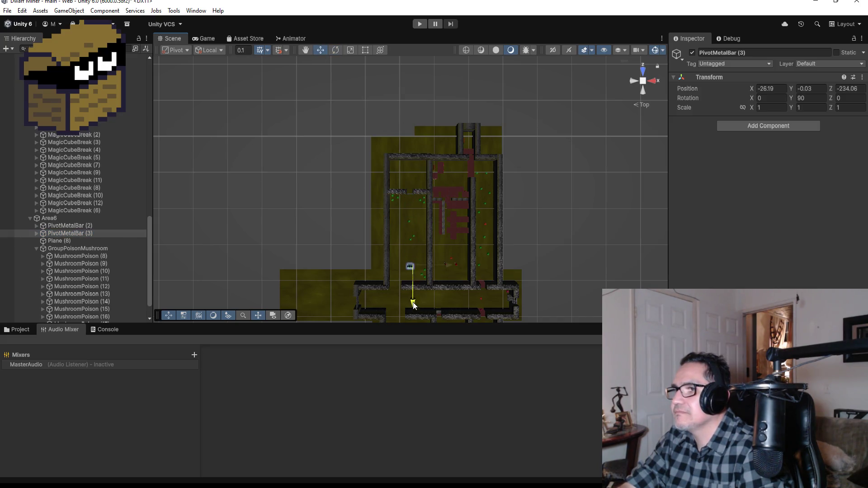
pyautogui.moveTo(448, 284)
pyautogui.mouseDown()
pyautogui.moveTo(433, 286)
pyautogui.moveTo(492, 210)
pyautogui.moveTo(551, 213)
pyautogui.moveTo(516, 260)
pyautogui.moveTo(509, 155)
pyautogui.moveTo(481, 218)
pyautogui.moveTo(495, 226)
pyautogui.moveTo(487, 225)
pyautogui.mouseUp()
pyautogui.scroll(2, 438, 293)
pyautogui.moveTo(464, 259); pyautogui.dragTo(464, 276)
pyautogui.moveTo(493, 238); pyautogui.dragTo(468, 240)
pyautogui.click(528, 223)
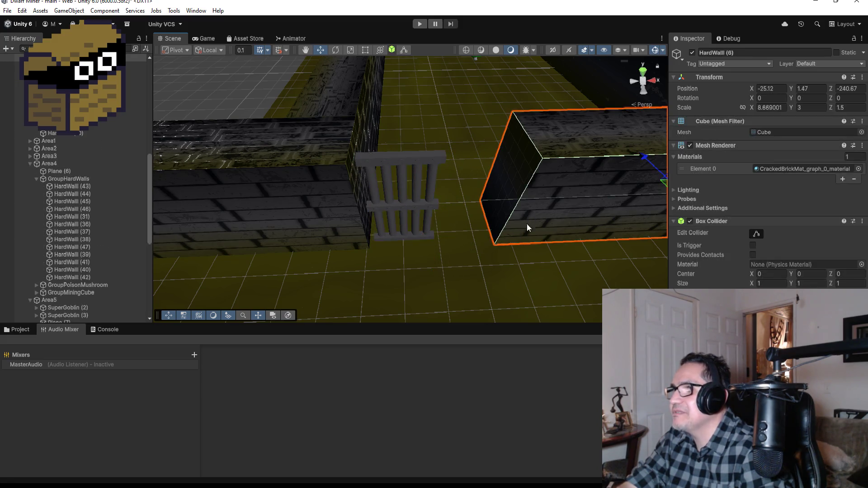
# In Top view, select PivotMetalBar (3) and nudge it slightly along Z
pyautogui.click(643, 72)
pyautogui.click(413, 215)
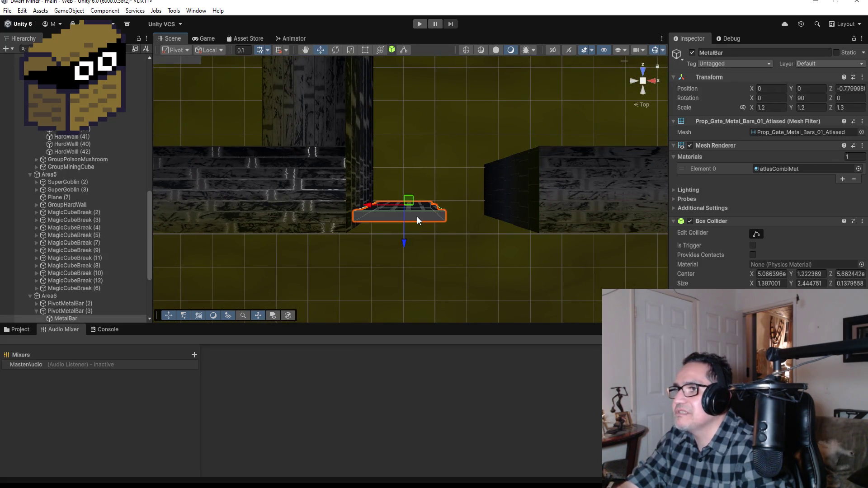
pyautogui.scroll(-3, 69, 305)
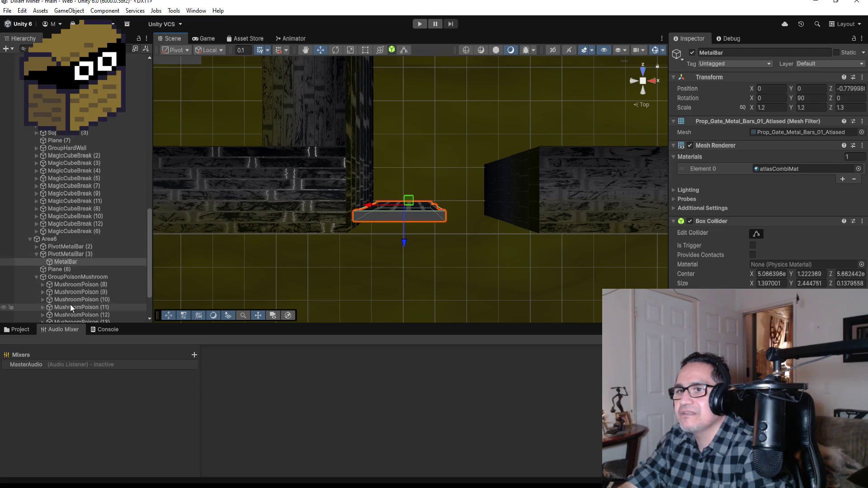
pyautogui.click(67, 254)
pyautogui.moveTo(427, 238); pyautogui.dragTo(429, 246)
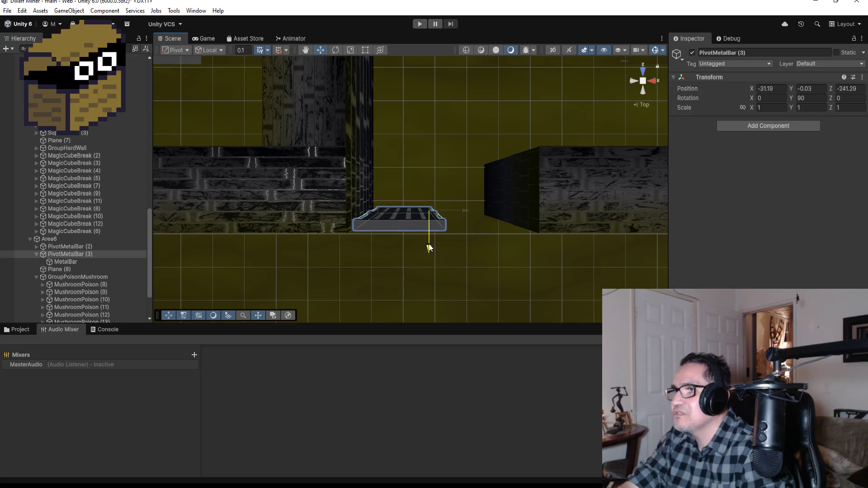
# Stretch HardWall (6) with the Rect Tool to Scale X about 10.25 so it meets the gate
pyautogui.click(551, 206)
pyautogui.press('f')
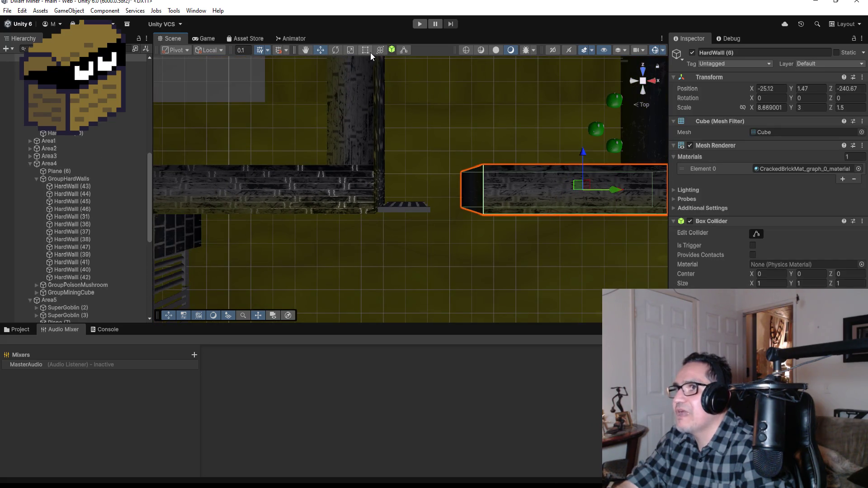
pyautogui.click(366, 51)
pyautogui.moveTo(470, 197); pyautogui.dragTo(433, 196)
pyautogui.moveTo(442, 243)
pyautogui.mouseDown()
pyautogui.moveTo(434, 120)
pyautogui.moveTo(428, 142)
pyautogui.moveTo(454, 151)
pyautogui.moveTo(431, 176)
pyautogui.mouseUp()
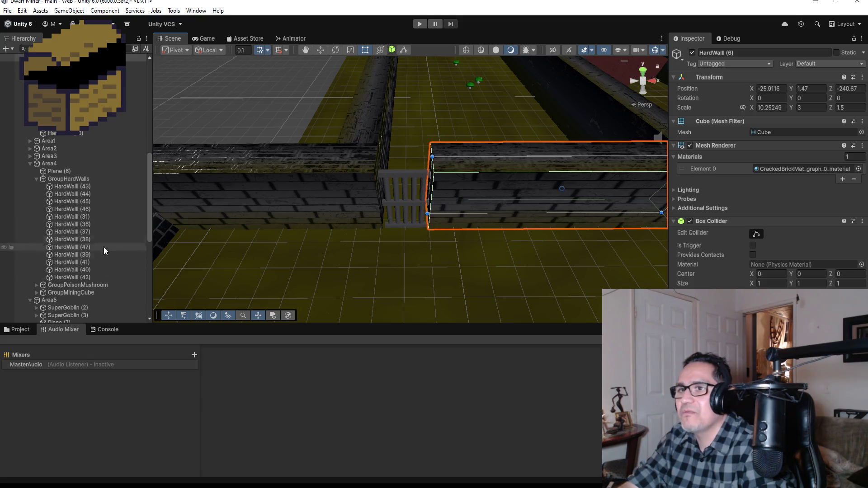
# Collapse GroupHardWalls in the Hierarchy and select PivotMetalBar (3)
pyautogui.scroll(-3, 86, 219)
pyautogui.scroll(-2, 88, 224)
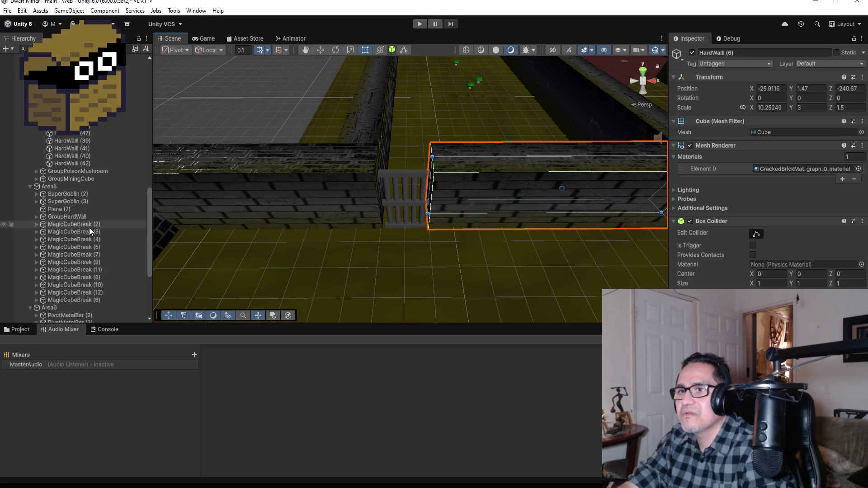
pyautogui.scroll(2, 55, 181)
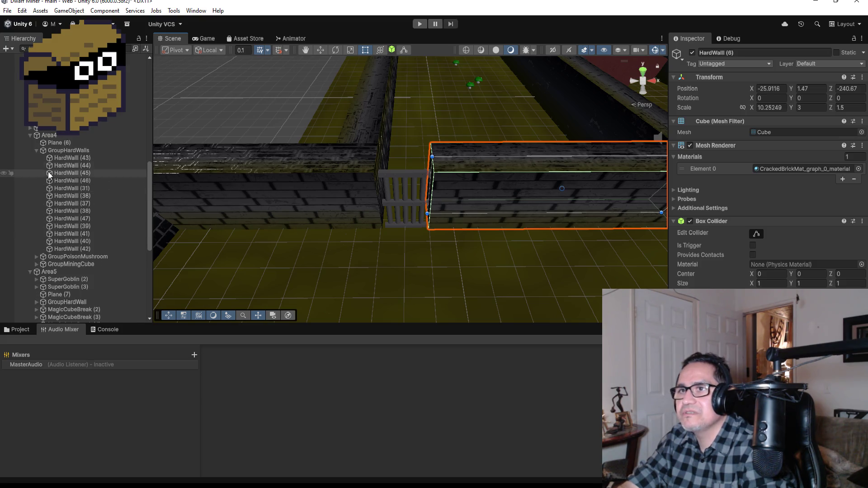
pyautogui.click(35, 151)
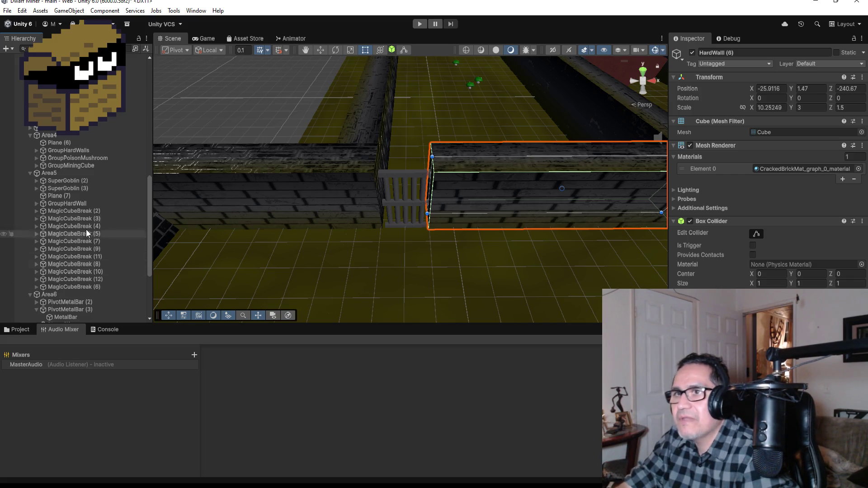
pyautogui.scroll(-4, 86, 229)
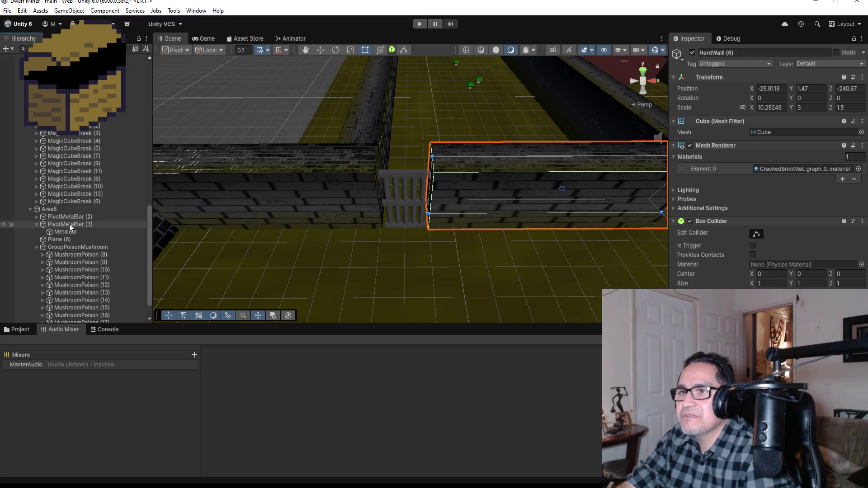
pyautogui.click(68, 225)
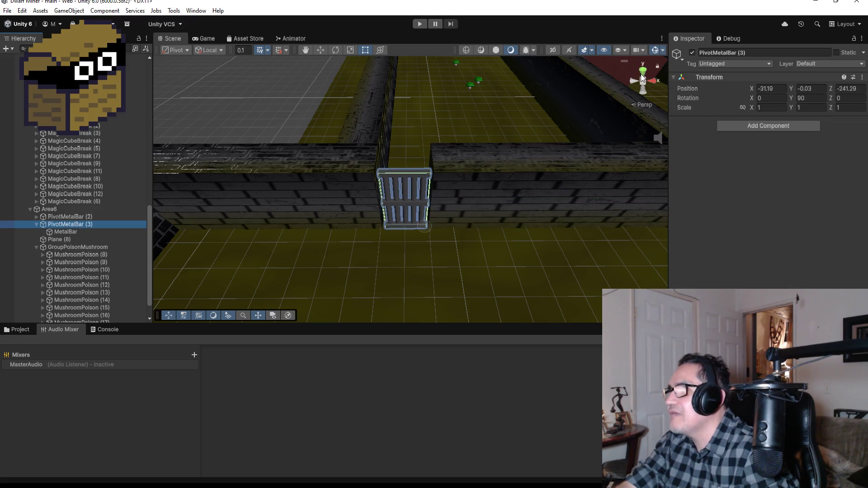
# From Top view, rotate PivotMetalBar (3) to Rotation Y about 0.78 to swing the gate open
pyautogui.click(642, 71)
pyautogui.click(342, 49)
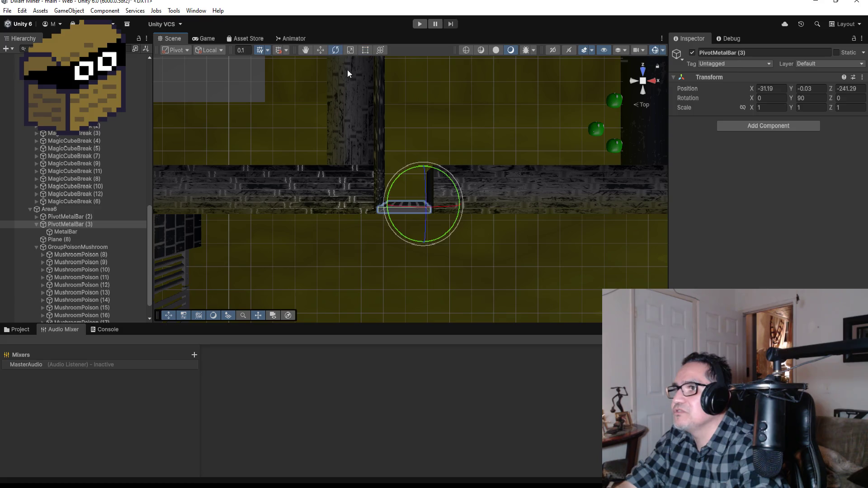
pyautogui.moveTo(450, 180)
pyautogui.mouseDown()
pyautogui.moveTo(402, 120)
pyautogui.moveTo(362, 110)
pyautogui.mouseUp()
pyautogui.moveTo(490, 250); pyautogui.dragTo(489, 103)
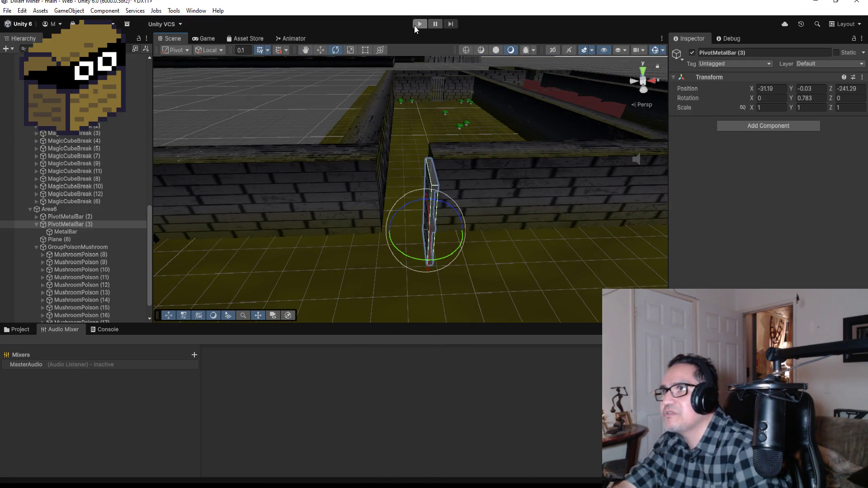
# Enter Play mode and walk down the corridor to the barred gate and into the side corridor
pyautogui.click(419, 24)
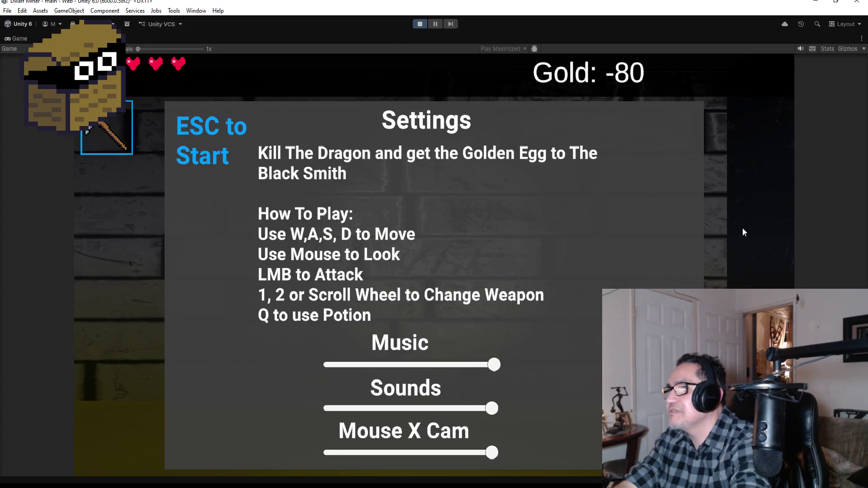
pyautogui.press('Escape')
pyautogui.press('w')
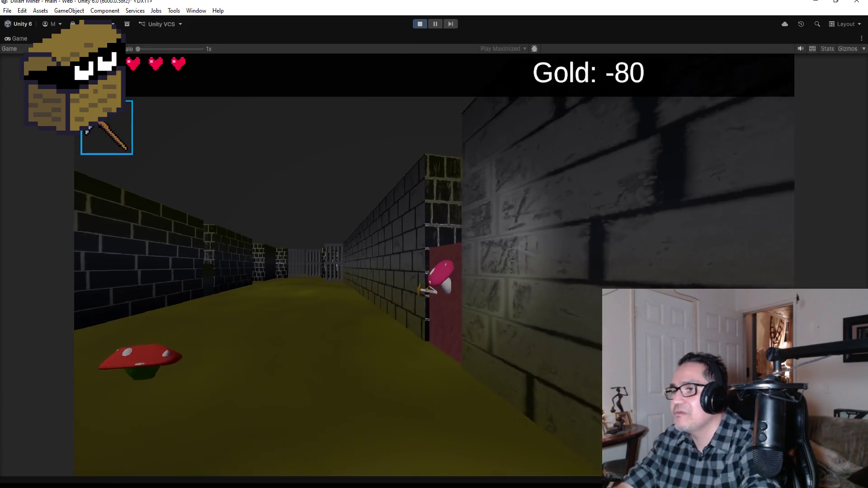
pyautogui.press('a')
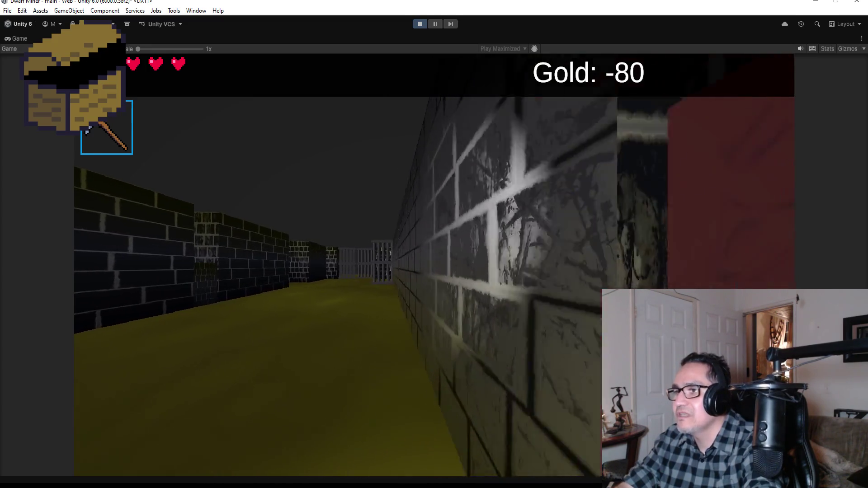
pyautogui.press('w')
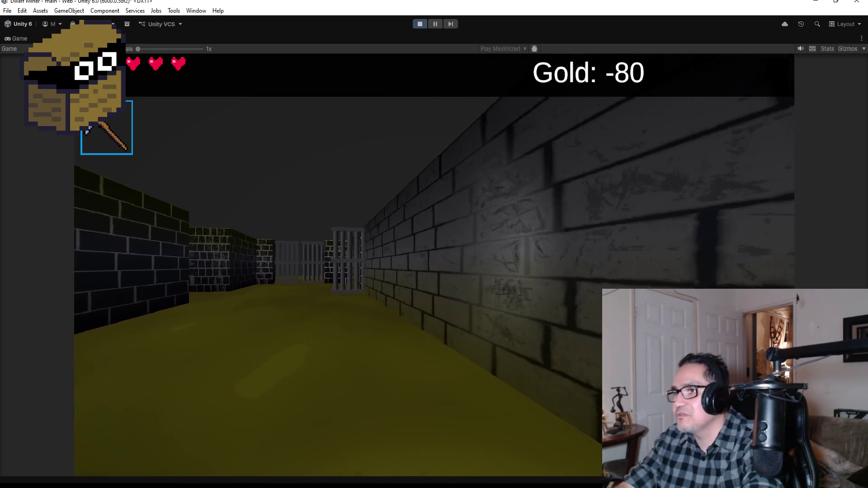
pyautogui.press('w')
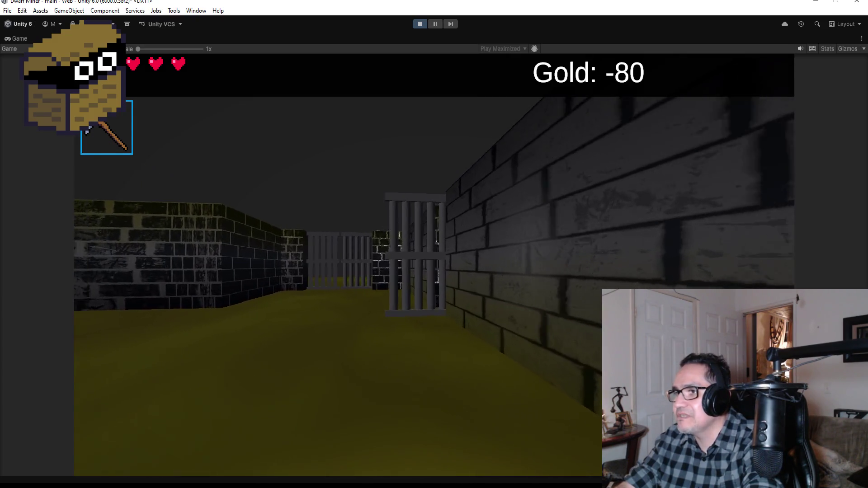
pyautogui.press('w')
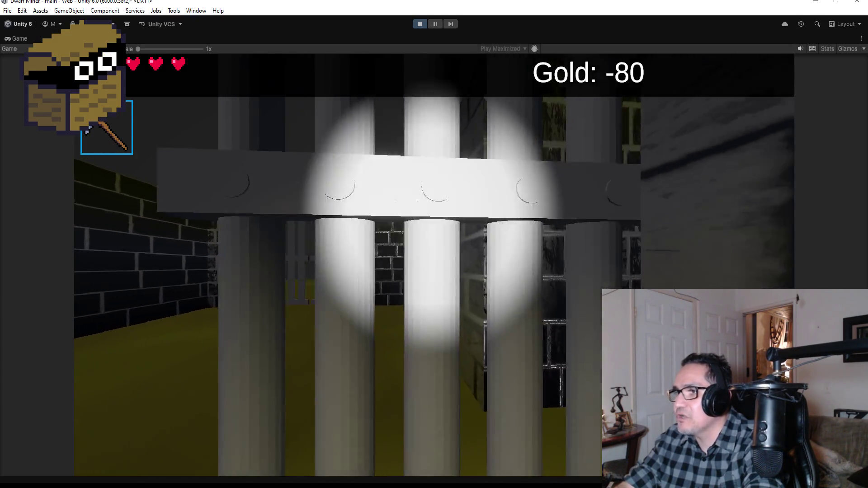
pyautogui.press('a')
pyautogui.press('w')
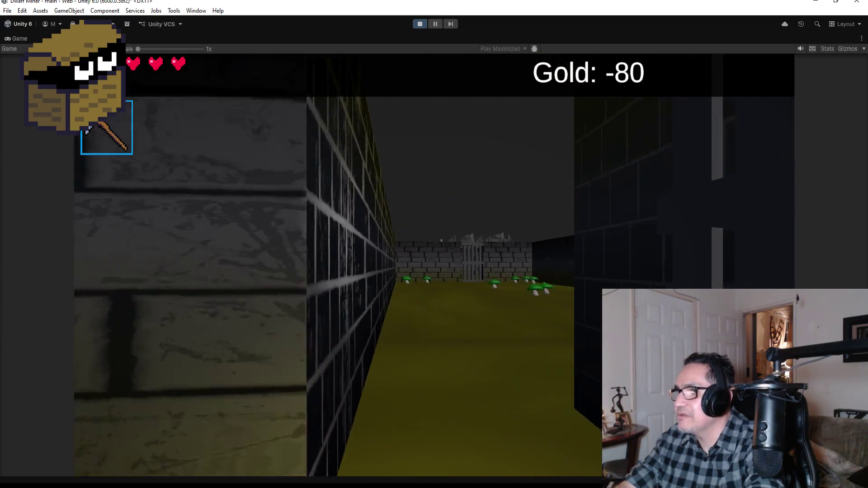
# Keep walking the corridors around the barred gate with WASD to test the layout
pyautogui.press('a')
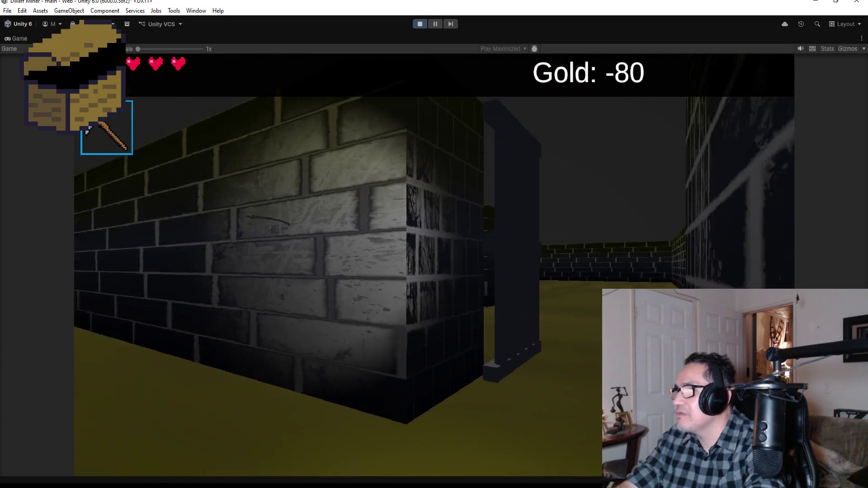
pyautogui.press('a')
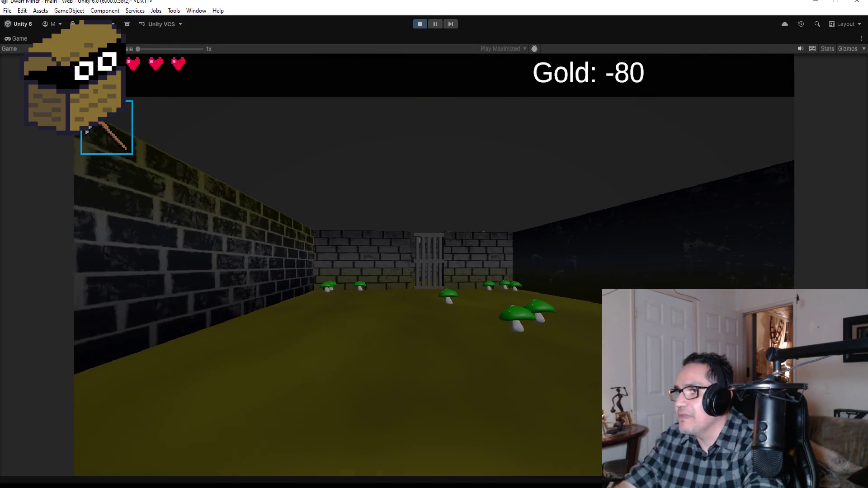
pyautogui.press('w')
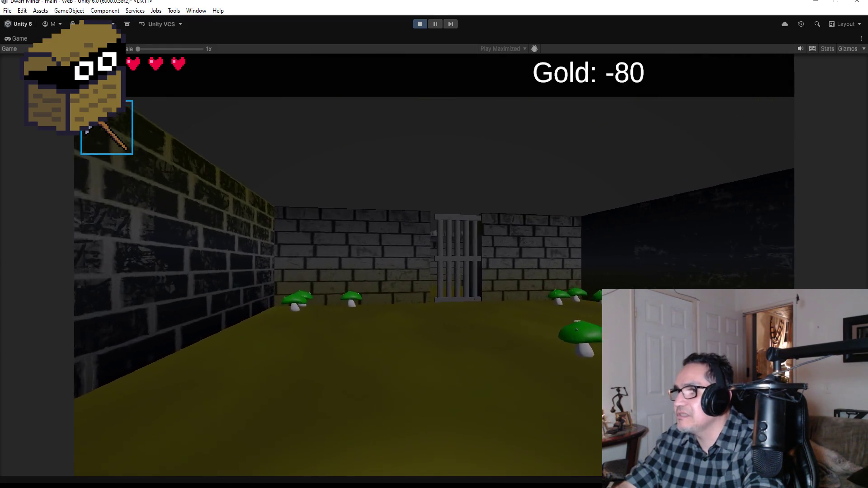
pyautogui.press('a')
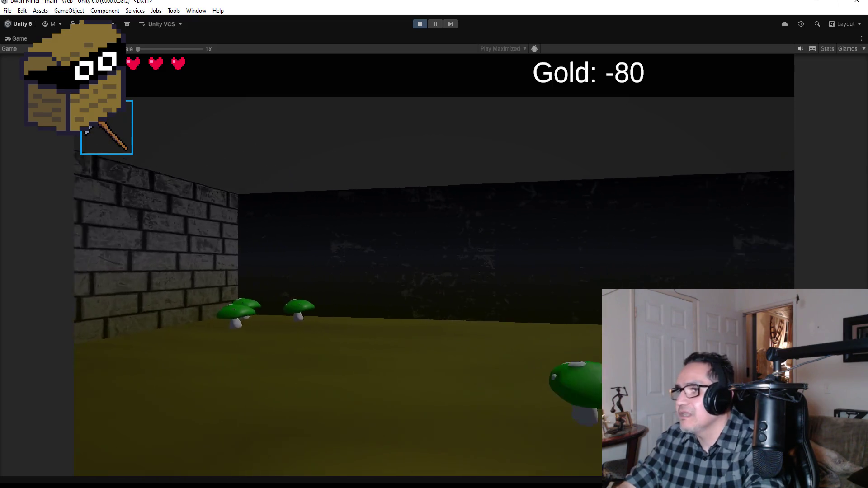
pyautogui.press('w')
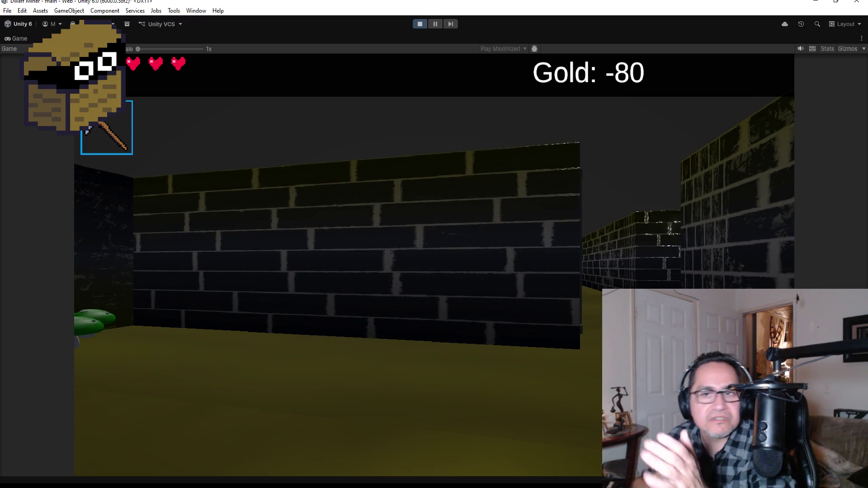
pyautogui.press('a')
pyautogui.press('d')
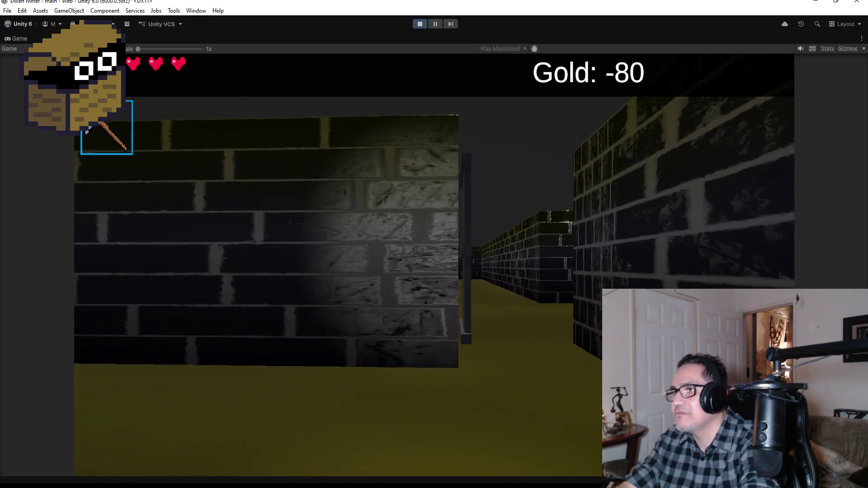
pyautogui.press('a')
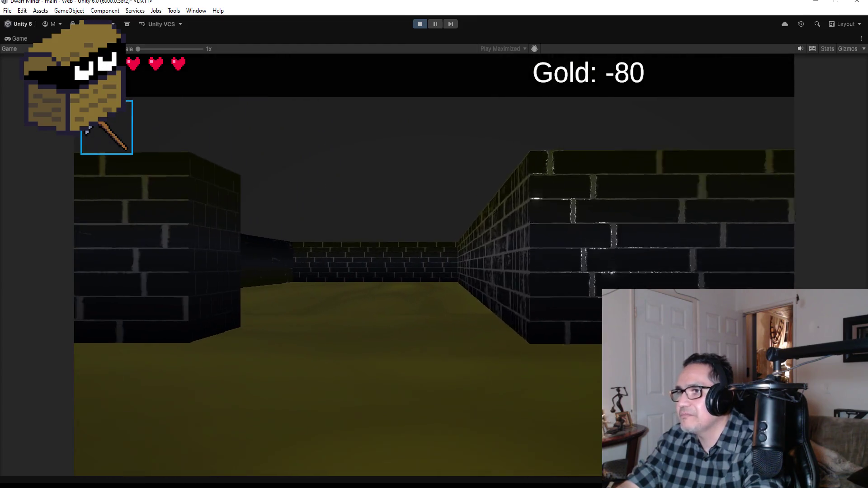
pyautogui.press('a')
pyautogui.press('w')
pyautogui.press('d')
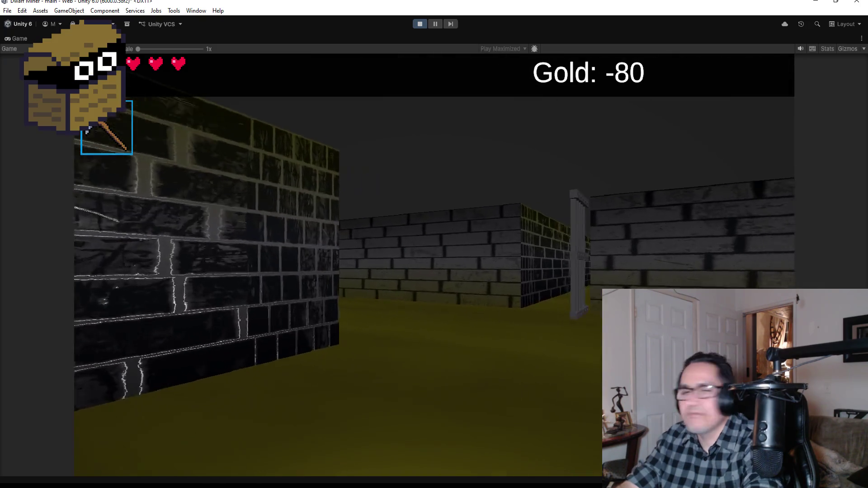
# Exit Play mode and return to the Scene editor
pyautogui.press('Escape')
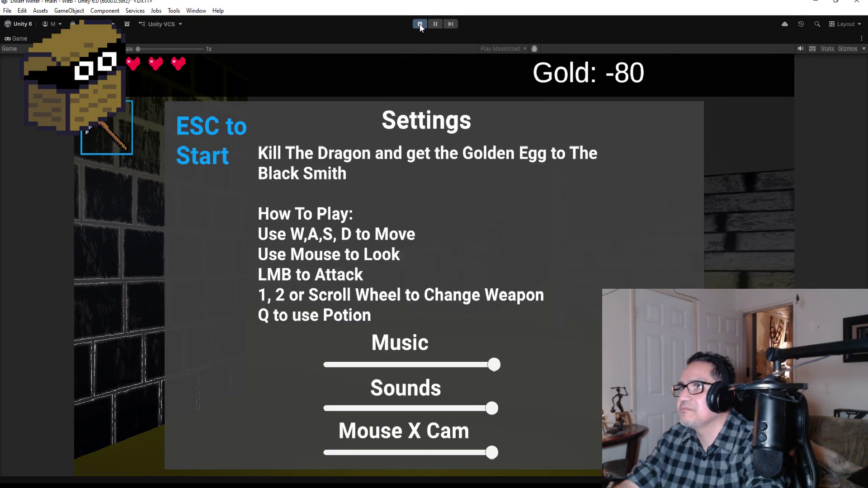
pyautogui.click(419, 24)
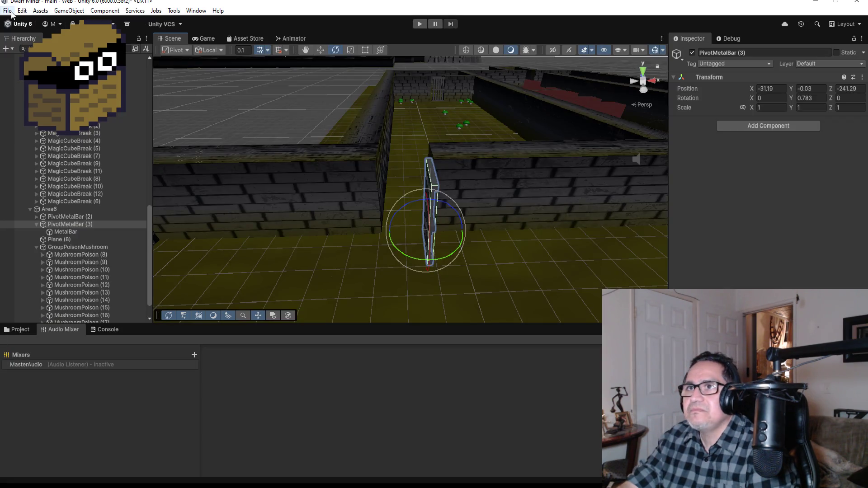
pyautogui.click(8, 10)
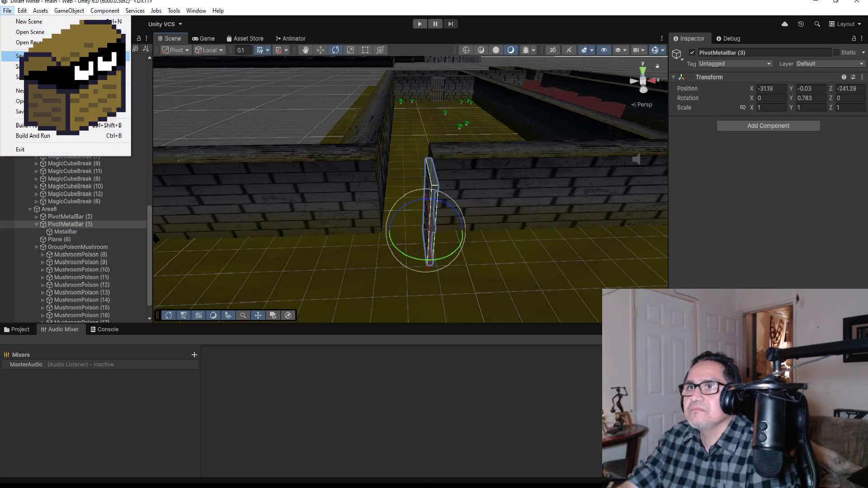
# Save the maze scene, then orbit out over the maze and frame the CageDecor cage
pyautogui.click(18, 55)
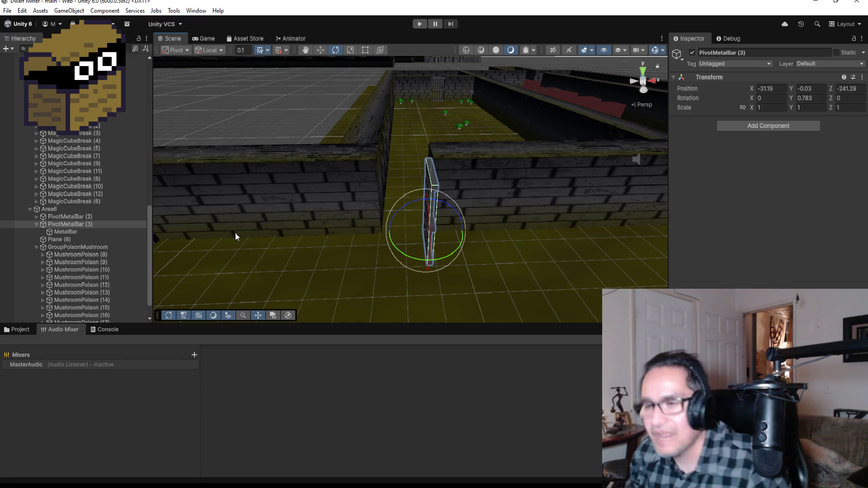
pyautogui.scroll(-10, 556, 166)
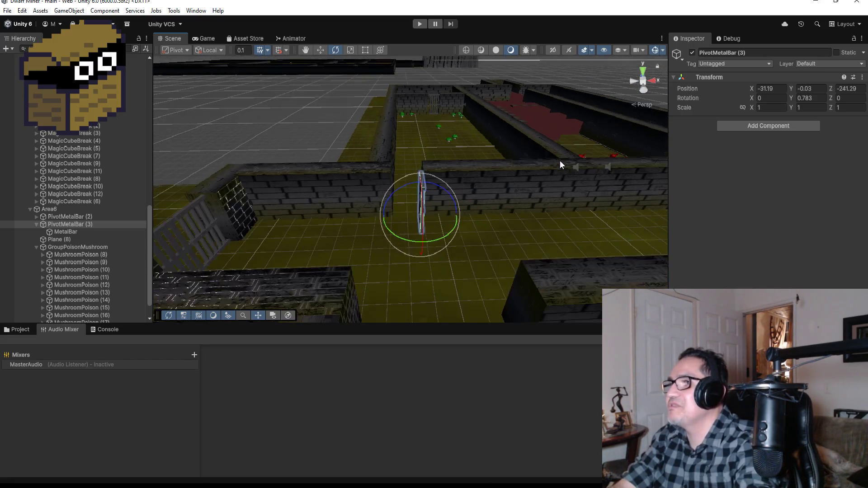
pyautogui.moveTo(587, 140)
pyautogui.mouseDown()
pyautogui.moveTo(520, 181)
pyautogui.moveTo(507, 230)
pyautogui.moveTo(454, 309)
pyautogui.moveTo(305, 270)
pyautogui.mouseUp()
pyautogui.scroll(-3, 506, 229)
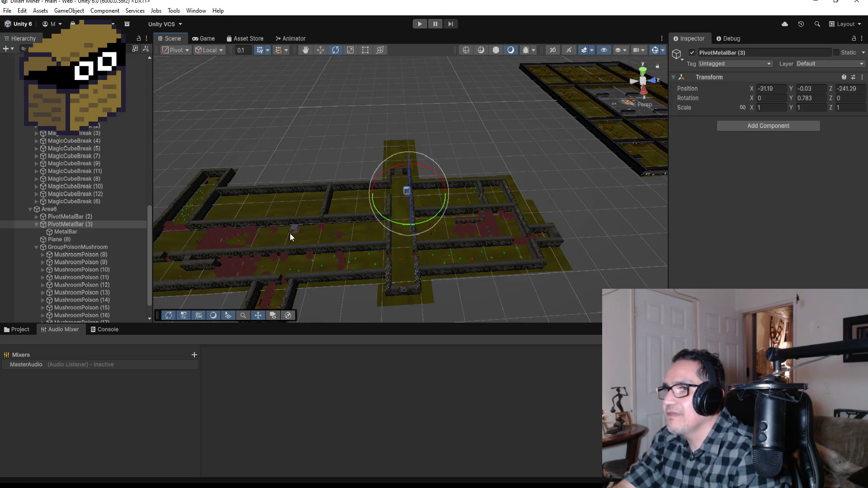
pyautogui.moveTo(290, 236); pyautogui.dragTo(355, 180)
pyautogui.click(306, 252)
pyautogui.press('f')
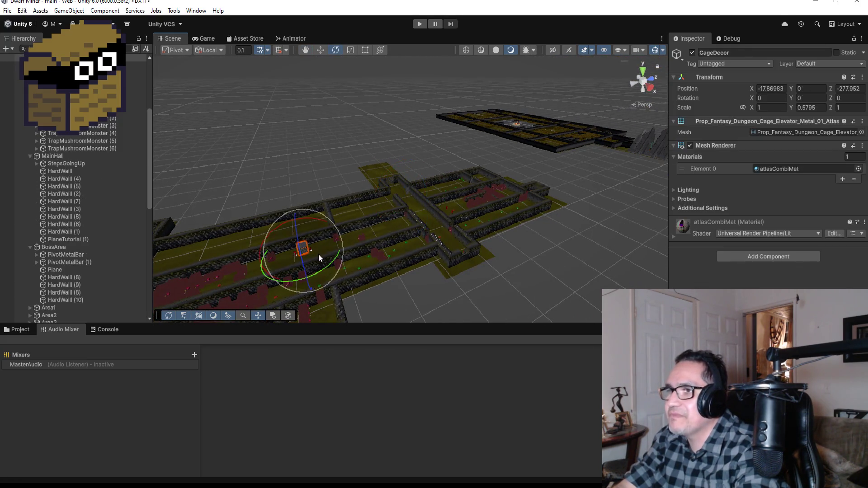
pyautogui.scroll(-3, 543, 227)
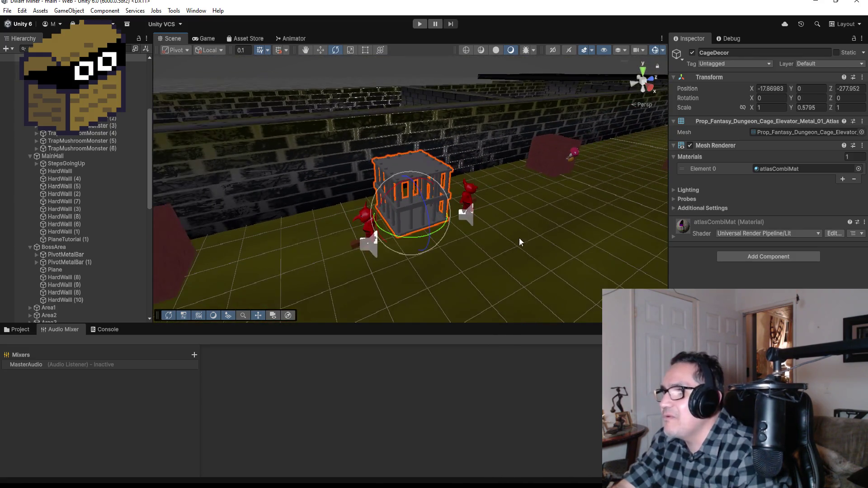
pyautogui.moveTo(542, 190); pyautogui.dragTo(476, 209)
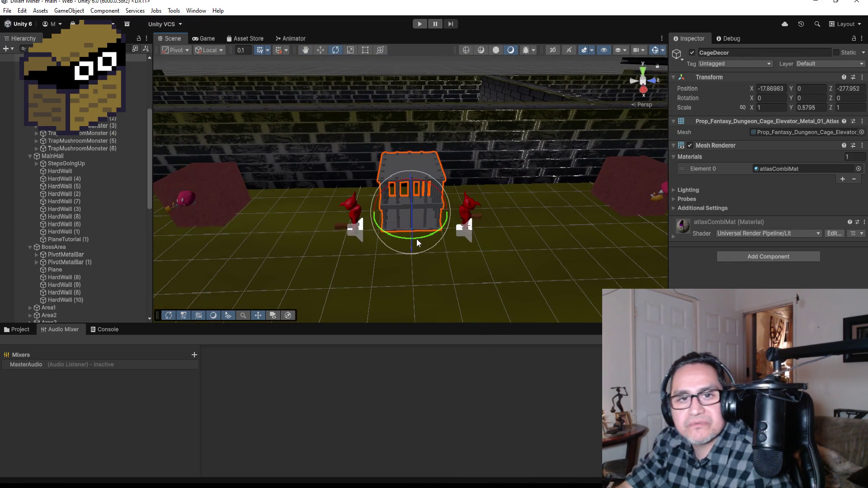
pyautogui.click(355, 211)
pyautogui.press('f')
pyautogui.moveTo(474, 243)
pyautogui.mouseDown()
pyautogui.moveTo(469, 236)
pyautogui.moveTo(650, 221)
pyautogui.moveTo(582, 211)
pyautogui.moveTo(402, 243)
pyautogui.mouseUp()
pyautogui.scroll(-10, 485, 236)
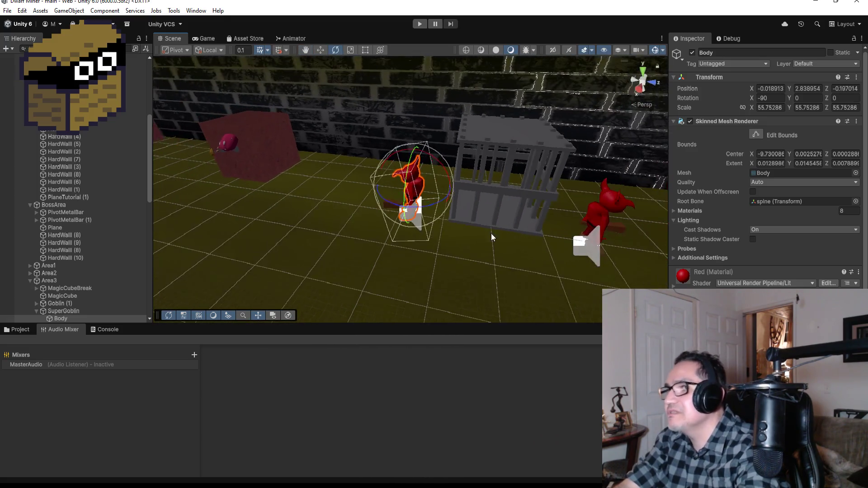
pyautogui.scroll(-6, 561, 249)
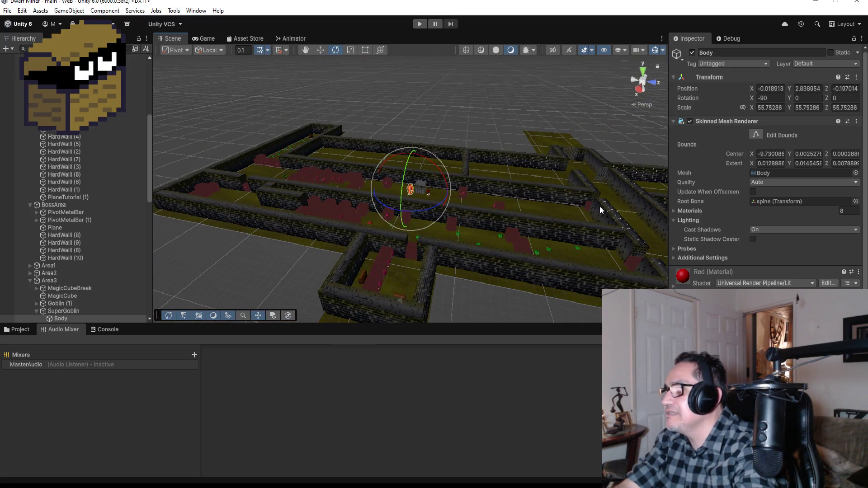
pyautogui.scroll(-3, 606, 216)
pyautogui.click(627, 220)
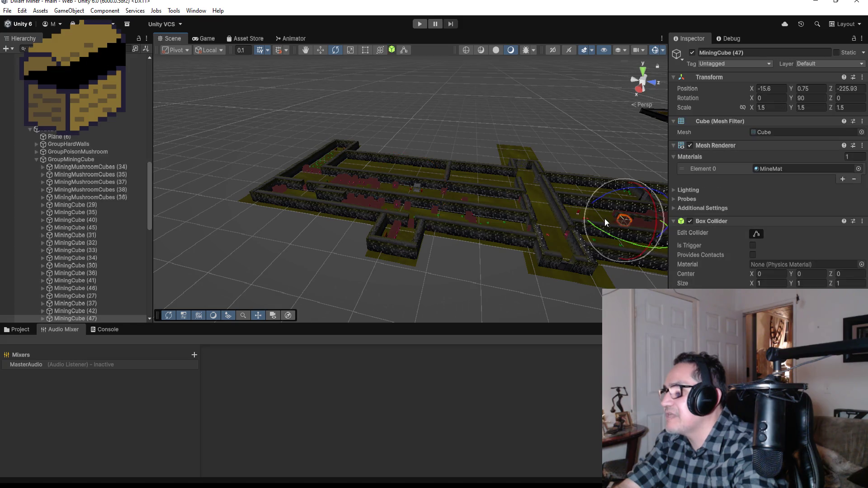
pyautogui.press('f')
pyautogui.scroll(-6, 324, 223)
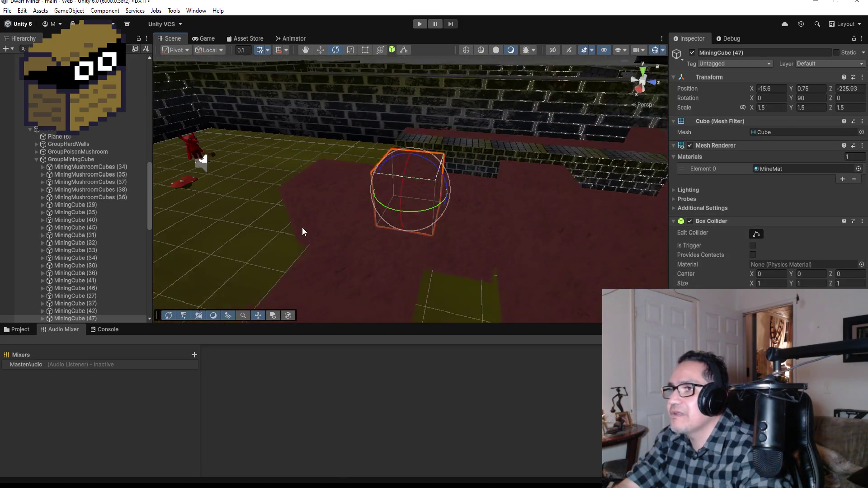
pyautogui.scroll(-3, 312, 222)
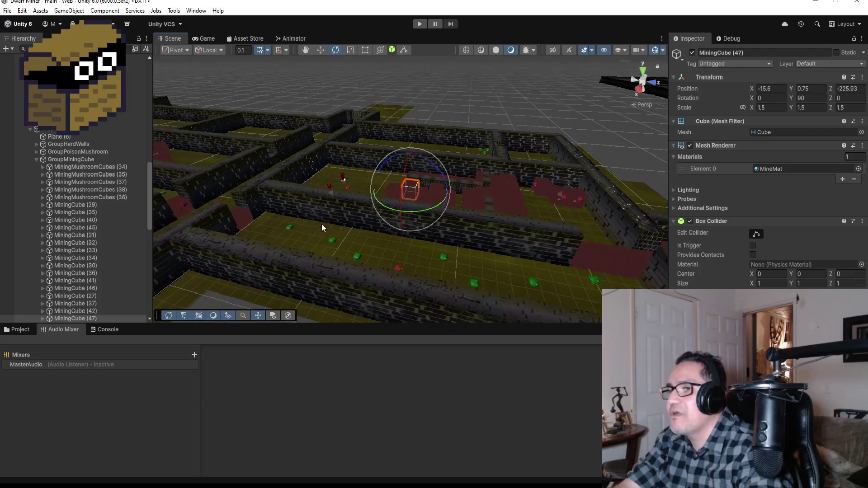
pyautogui.moveTo(301, 187)
pyautogui.keyDown('alt'); pyautogui.mouseDown()
pyautogui.moveTo(320, 217)
pyautogui.moveTo(298, 216)
pyautogui.mouseUp(); pyautogui.keyUp('alt')
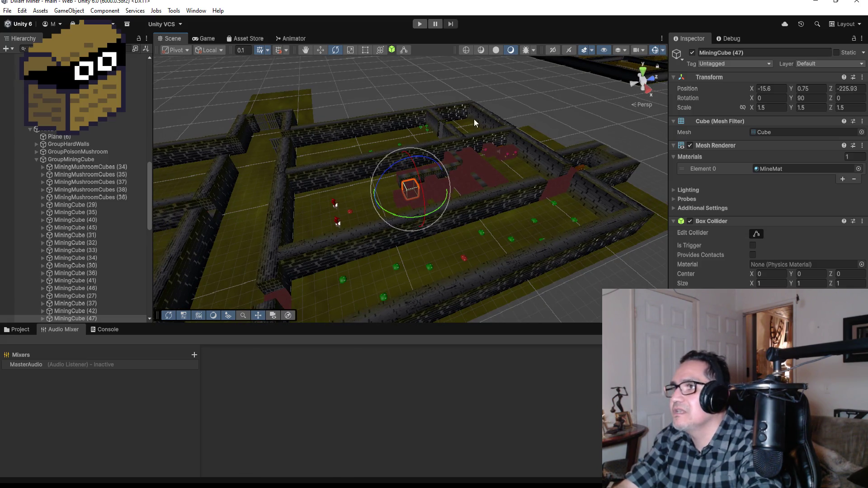
pyautogui.click(285, 159)
pyautogui.press('f')
pyautogui.moveTo(495, 153)
pyautogui.keyDown('alt'); pyautogui.mouseDown()
pyautogui.moveTo(431, 156)
pyautogui.moveTo(371, 203)
pyautogui.moveTo(351, 235)
pyautogui.mouseUp(); pyautogui.keyUp('alt')
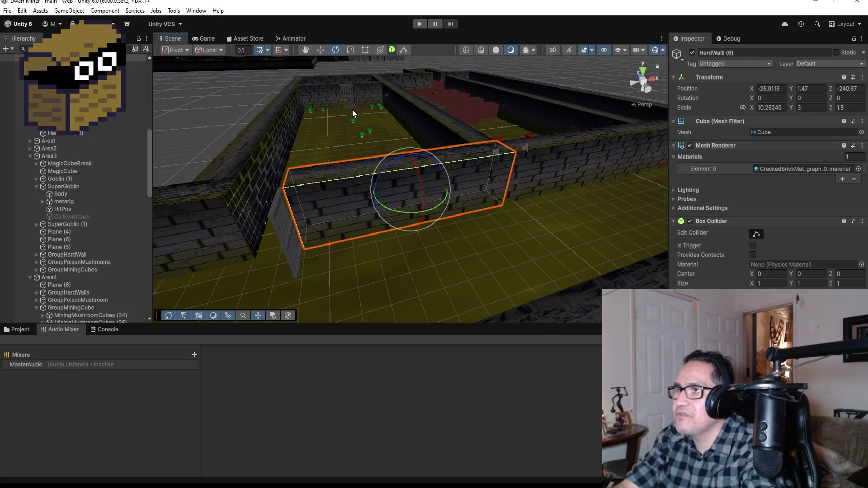
pyautogui.moveTo(343, 132)
pyautogui.keyDown('alt'); pyautogui.mouseDown()
pyautogui.moveTo(368, 184)
pyautogui.moveTo(308, 113)
pyautogui.moveTo(323, 95)
pyautogui.moveTo(324, 70)
pyautogui.mouseUp(); pyautogui.keyUp('alt')
pyautogui.click(325, 70)
pyautogui.press('f')
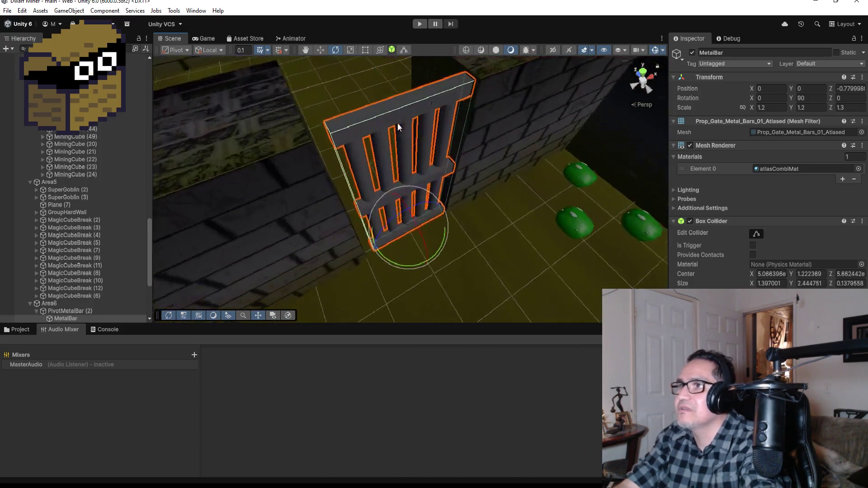
pyautogui.scroll(-6, 397, 123)
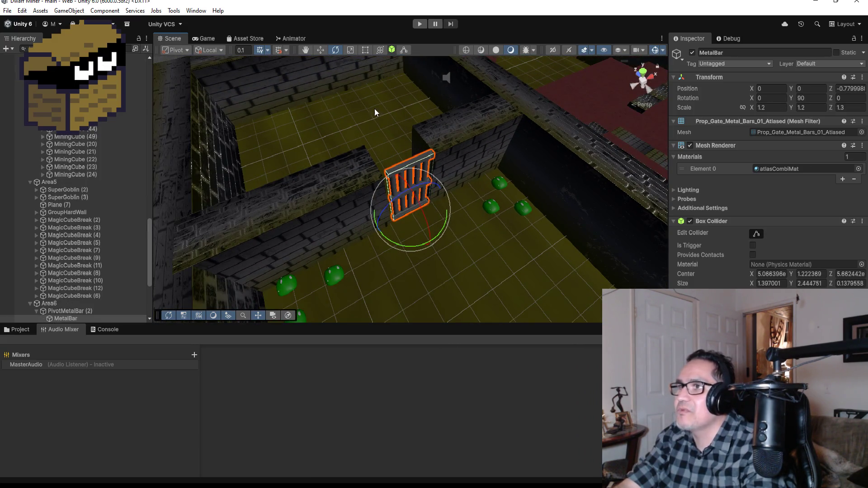
pyautogui.moveTo(373, 200)
pyautogui.keyDown('alt'); pyautogui.mouseDown()
pyautogui.moveTo(245, 153)
pyautogui.moveTo(273, 150)
pyautogui.moveTo(280, 136)
pyautogui.moveTo(261, 83)
pyautogui.mouseUp(); pyautogui.keyUp('alt')
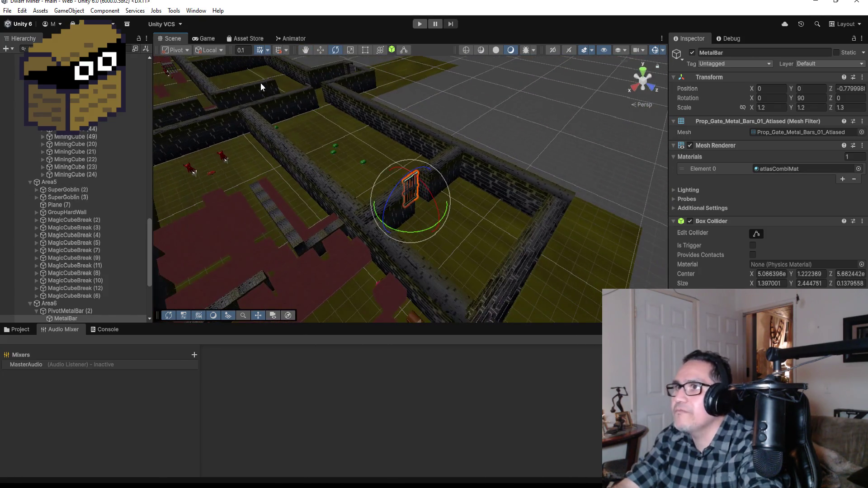
pyautogui.click(267, 89)
pyautogui.press('f')
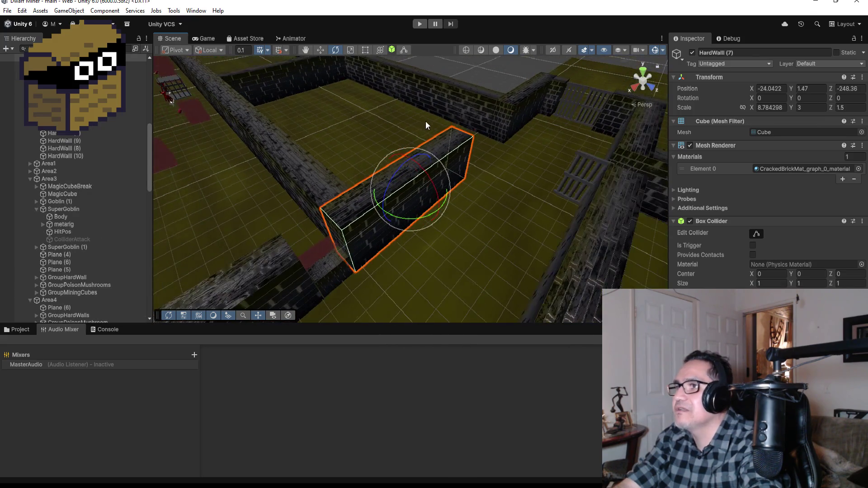
pyautogui.click(587, 105)
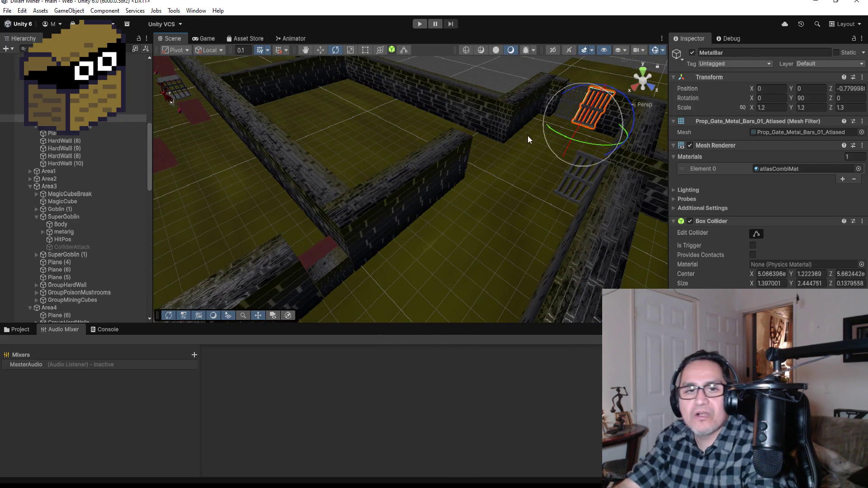
pyautogui.moveTo(489, 168)
pyautogui.keyDown('alt'); pyautogui.mouseDown()
pyautogui.moveTo(551, 186)
pyautogui.moveTo(538, 203)
pyautogui.moveTo(519, 172)
pyautogui.moveTo(482, 168)
pyautogui.mouseUp(); pyautogui.keyUp('alt')
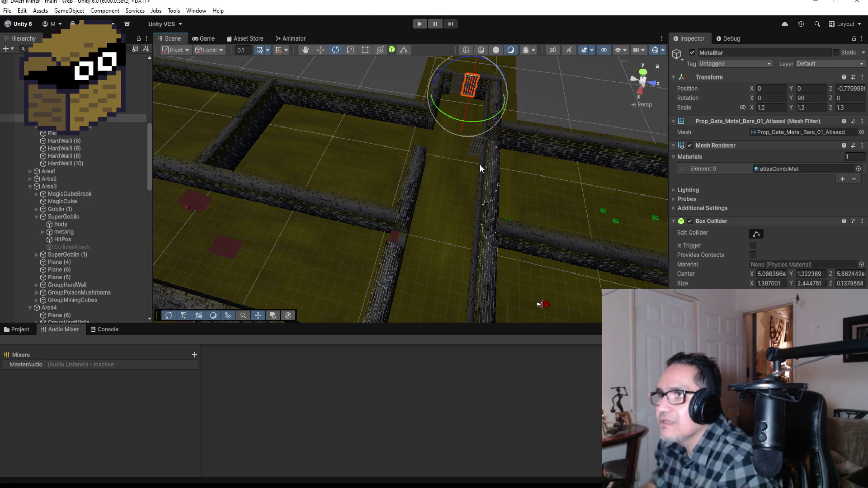
pyautogui.moveTo(469, 169)
pyautogui.keyDown('alt'); pyautogui.mouseDown()
pyautogui.moveTo(421, 171)
pyautogui.moveTo(455, 186)
pyautogui.moveTo(462, 203)
pyautogui.moveTo(453, 217)
pyautogui.mouseUp(); pyautogui.keyUp('alt')
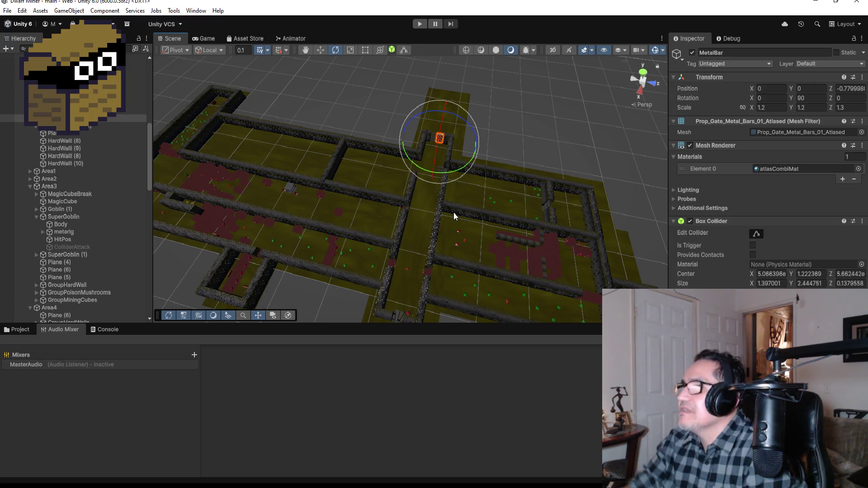
pyautogui.click(463, 99)
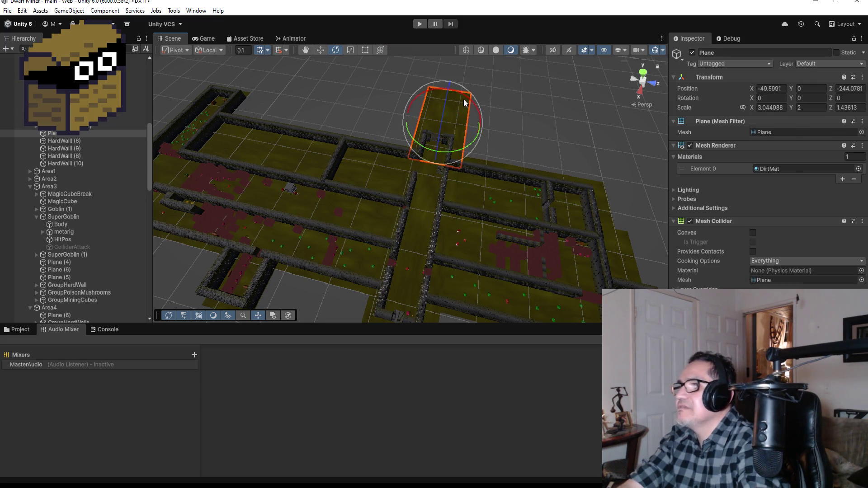
# Frame the floor plane and switch the bottom panel to the Project's Assets folders
pyautogui.press('f')
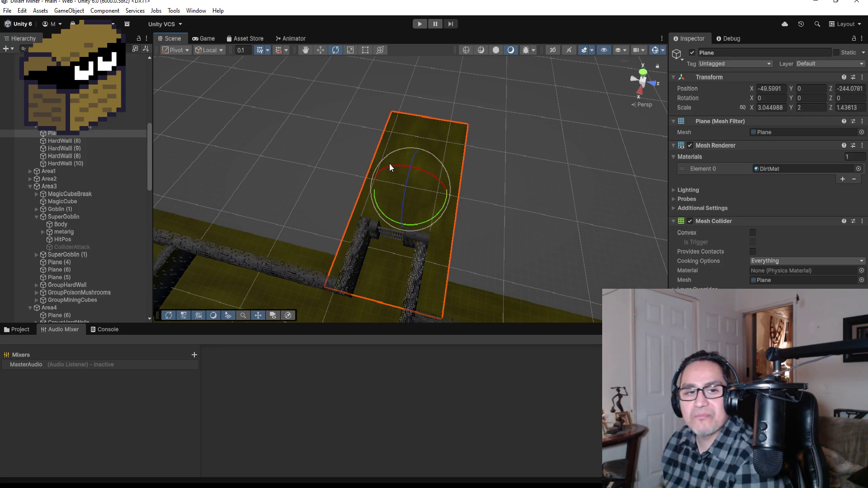
pyautogui.click(19, 333)
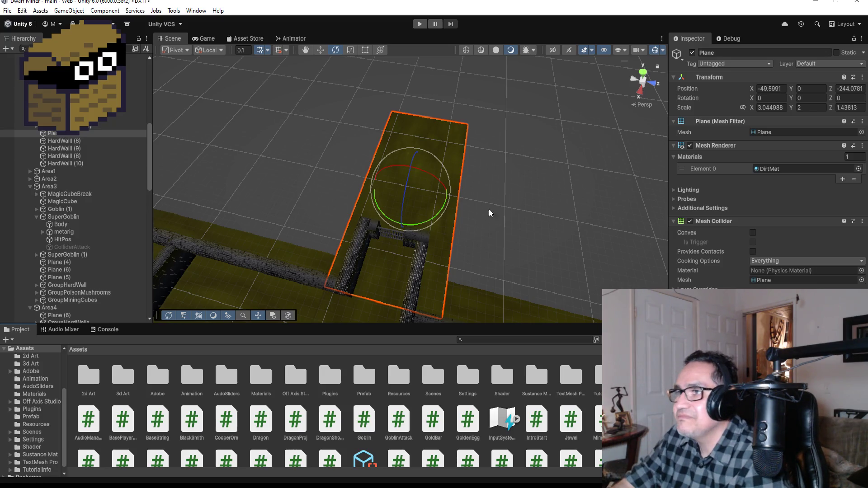
# Browse the Edit and File menus, then collapse the LevelTwo group in the Hierarchy
pyautogui.click(22, 11)
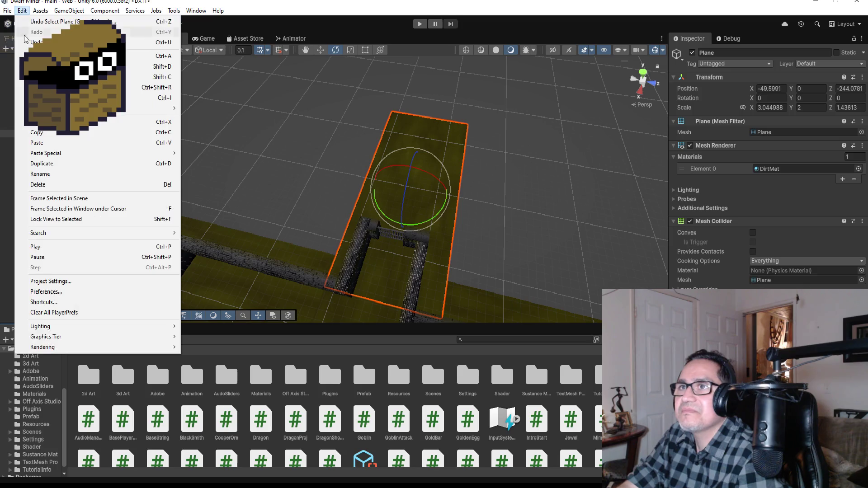
pyautogui.click(361, 183)
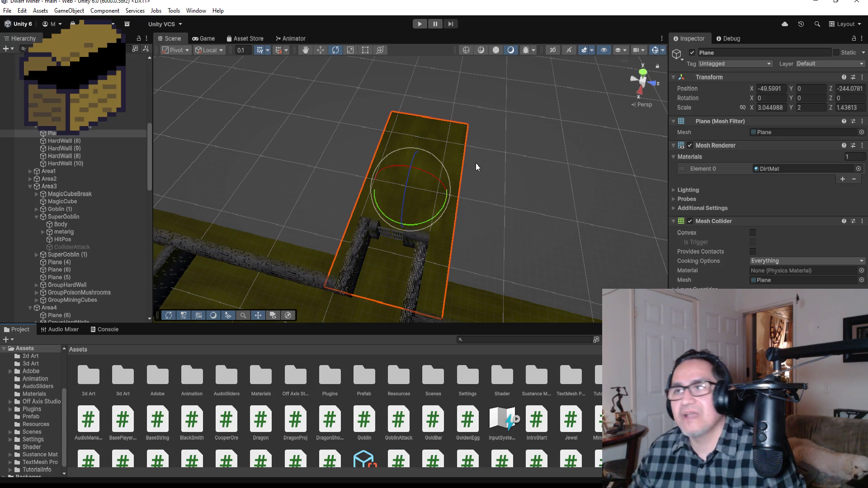
pyautogui.click(8, 11)
pyautogui.click(4, 110)
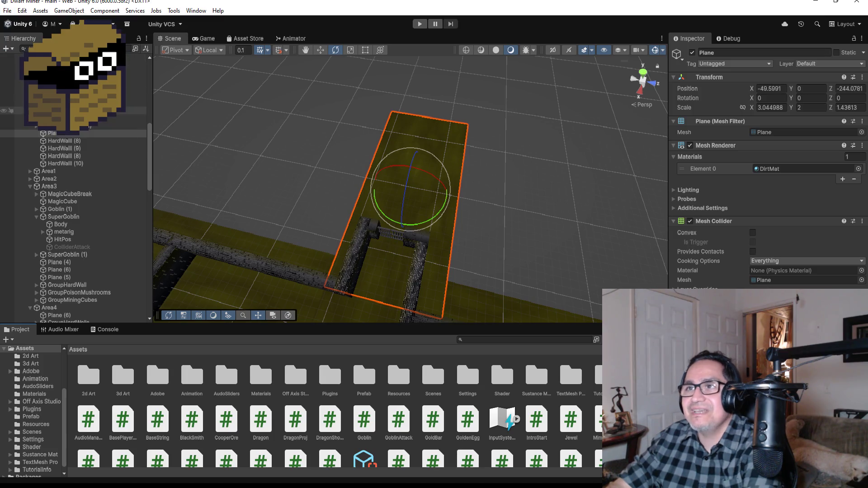
pyautogui.scroll(-10, 27, 181)
pyautogui.click(24, 187)
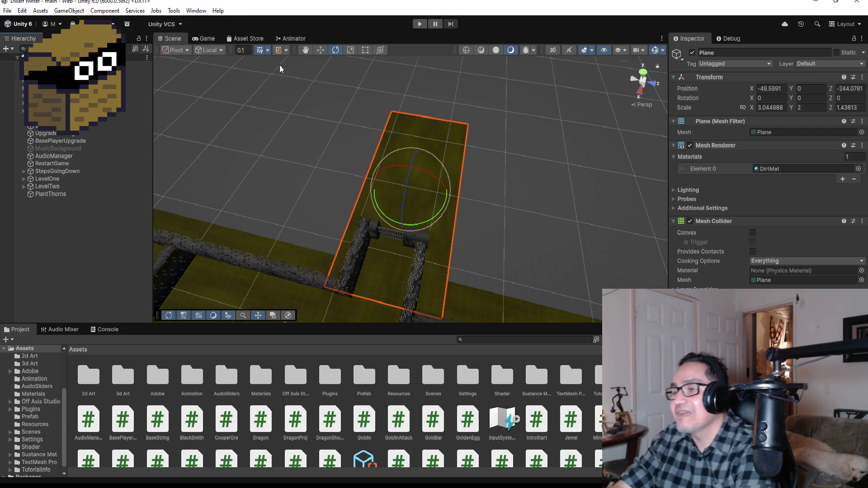
# Save the scene with File > Save, then zoom out and orbit over the whole level
pyautogui.click(8, 10)
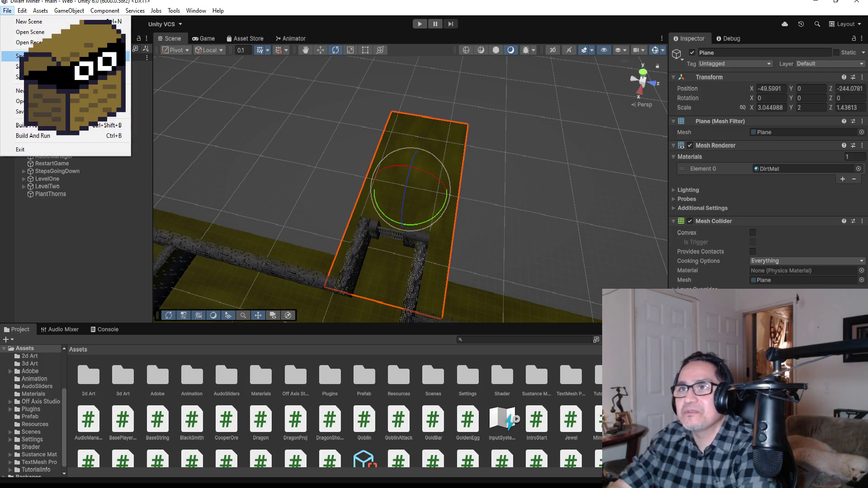
pyautogui.click(20, 56)
pyautogui.scroll(-8, 407, 226)
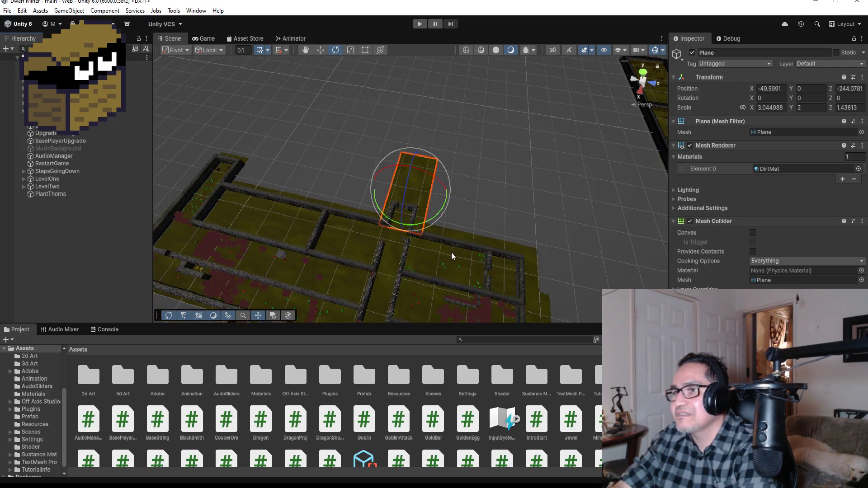
pyautogui.keyDown('alt'); pyautogui.moveTo(452, 256); pyautogui.dragTo(438, 259); pyautogui.keyUp('alt')
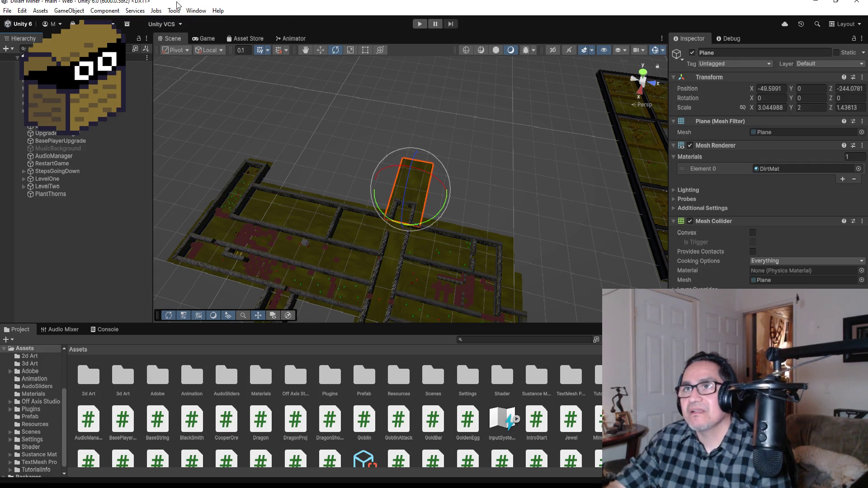
pyautogui.click(8, 11)
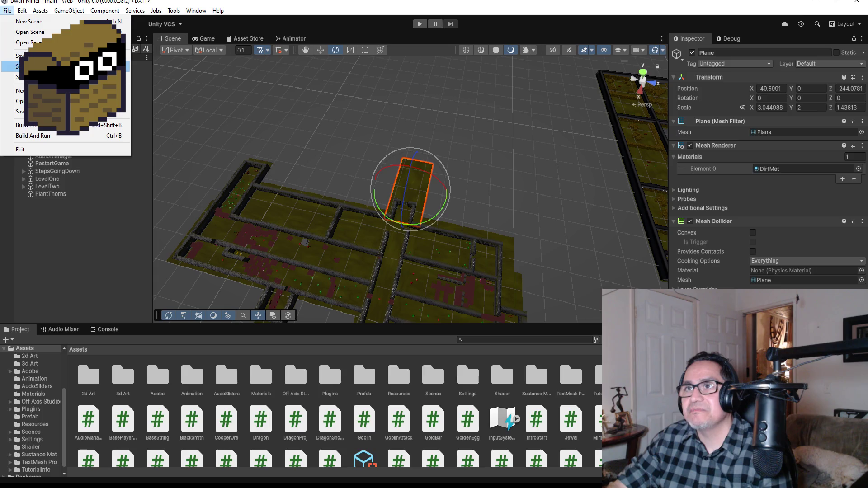
pyautogui.press('Escape')
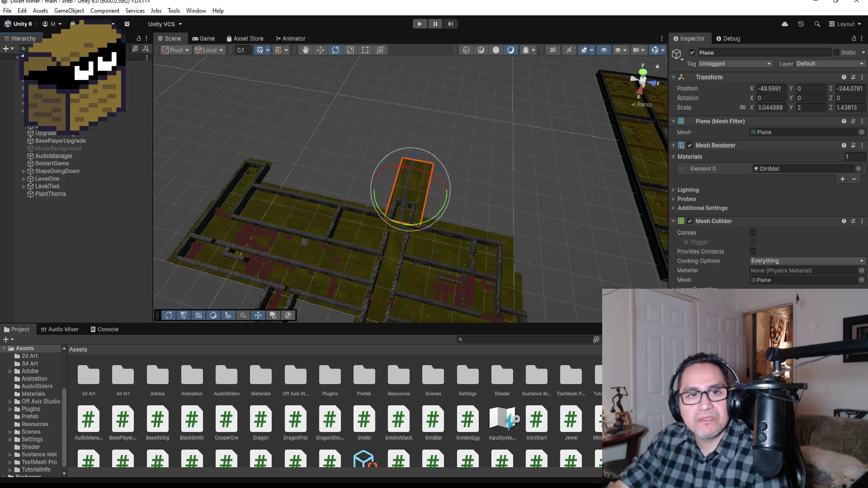